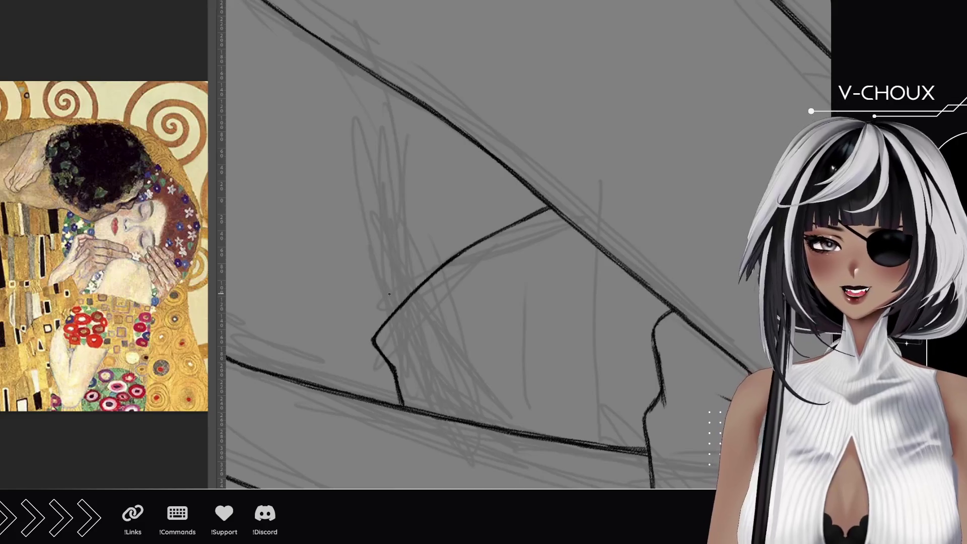
- Ink a dark contour line rising from the lower folds toward the top of the figure
{"action": "left_click_drag", "start_coordinate": [390, 311], "coordinate": [374, 267]}
{"action": "left_click_drag", "start_coordinate": [389, 311], "coordinate": [375, 271]}
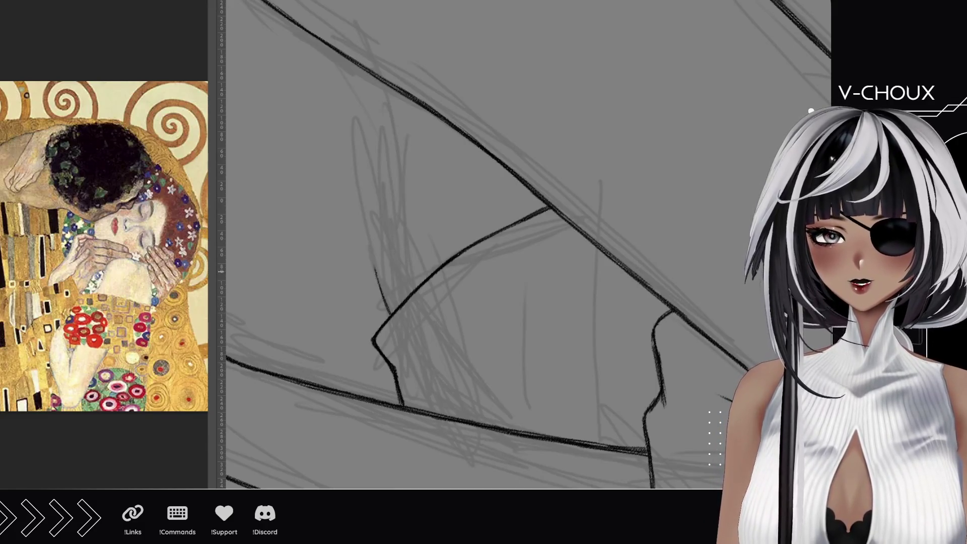
{"action": "left_click_drag", "start_coordinate": [390, 316], "coordinate": [373, 254]}
{"action": "left_click_drag", "start_coordinate": [382, 289], "coordinate": [365, 210]}
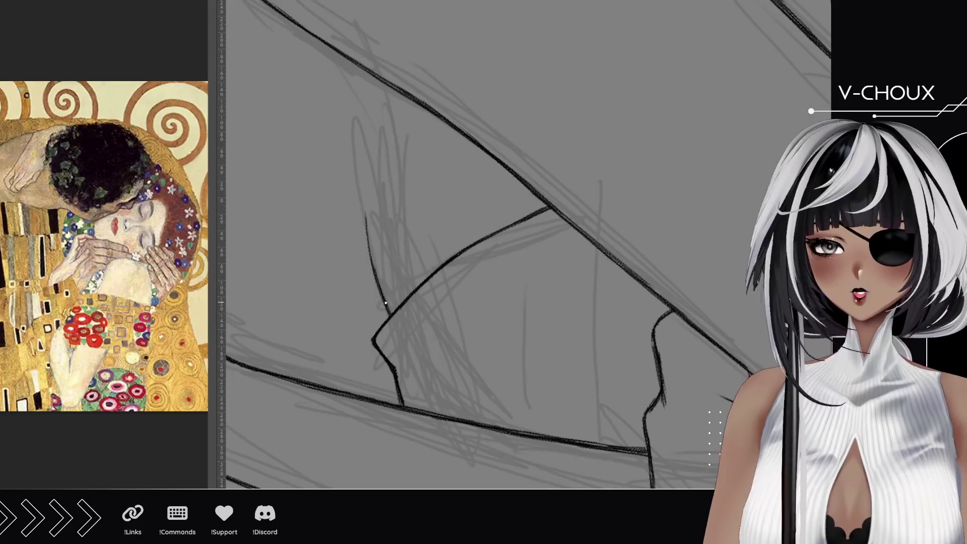
{"action": "left_click_drag", "start_coordinate": [380, 282], "coordinate": [365, 191]}
{"action": "left_click_drag", "start_coordinate": [373, 270], "coordinate": [365, 184]}
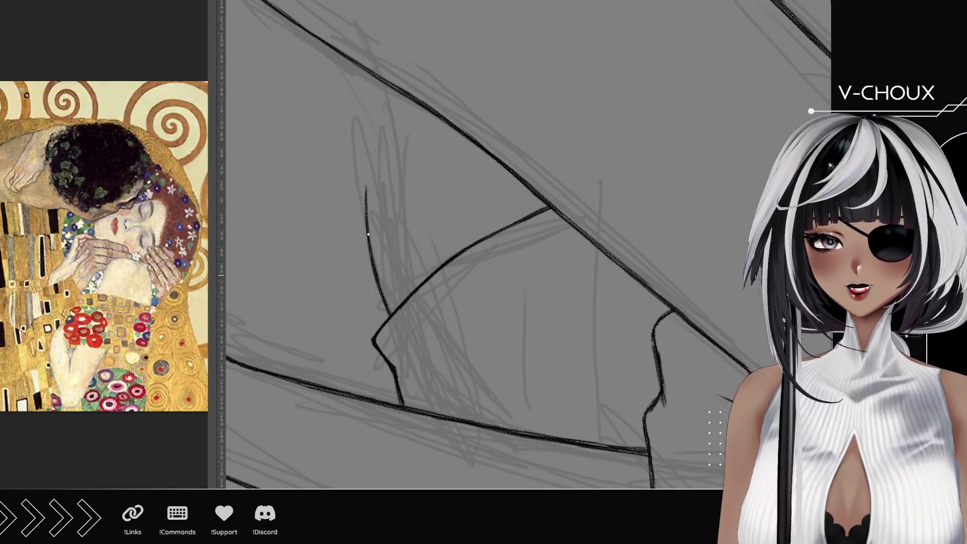
{"action": "left_click_drag", "start_coordinate": [367, 218], "coordinate": [362, 93]}
- Join the contour to the long top diagonal and reinforce it with short strokes
{"action": "mouse_move", "coordinate": [373, 202]}
{"action": "left_mouse_down"}
{"action": "mouse_move", "coordinate": [362, 92]}
{"action": "mouse_move", "coordinate": [364, 113]}
{"action": "left_mouse_up"}
{"action": "left_click_drag", "start_coordinate": [364, 153], "coordinate": [351, 68]}
{"action": "left_click_drag", "start_coordinate": [365, 132], "coordinate": [351, 71]}
{"action": "mouse_move", "coordinate": [362, 107]}
{"action": "left_mouse_down"}
{"action": "mouse_move", "coordinate": [338, 51]}
{"action": "mouse_move", "coordinate": [347, 57]}
{"action": "left_mouse_up"}
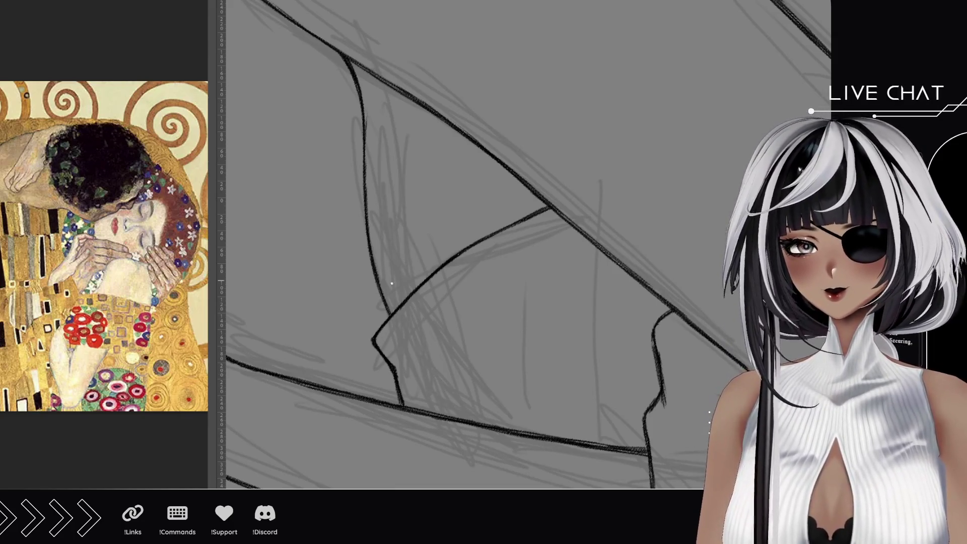
{"action": "left_click_drag", "start_coordinate": [379, 288], "coordinate": [388, 313]}
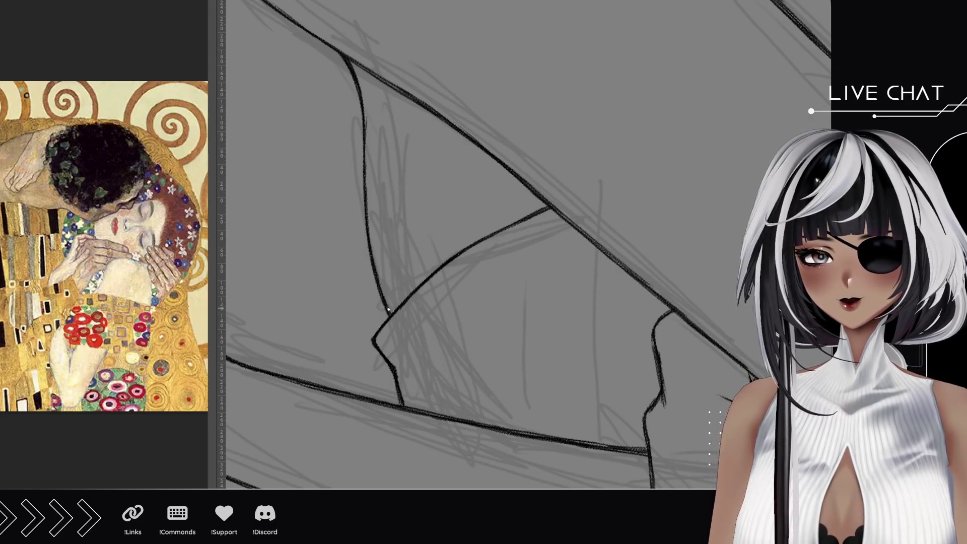
{"action": "left_click_drag", "start_coordinate": [361, 109], "coordinate": [364, 134]}
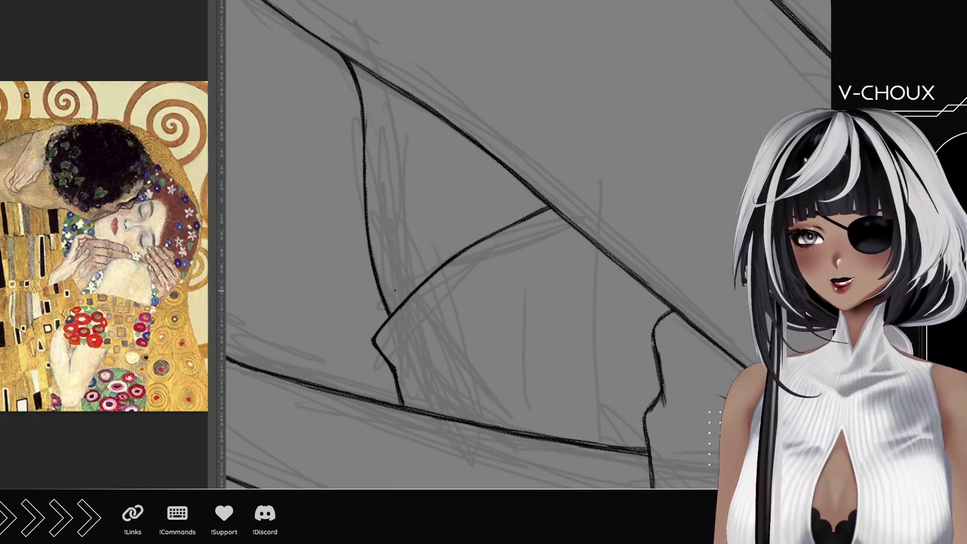
{"action": "key", "text": "ctrl+at"}
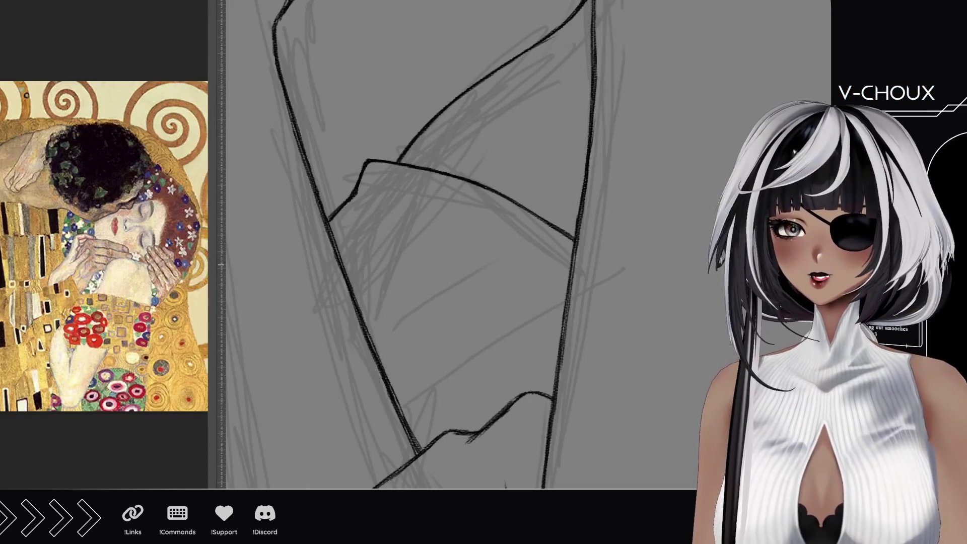
- Zoom out to the full figure, then pan and zoom onto the hair at the woman's shoulder
{"action": "scroll", "coordinate": [387, 143], "scroll_direction": "down", "scroll_amount": 6}
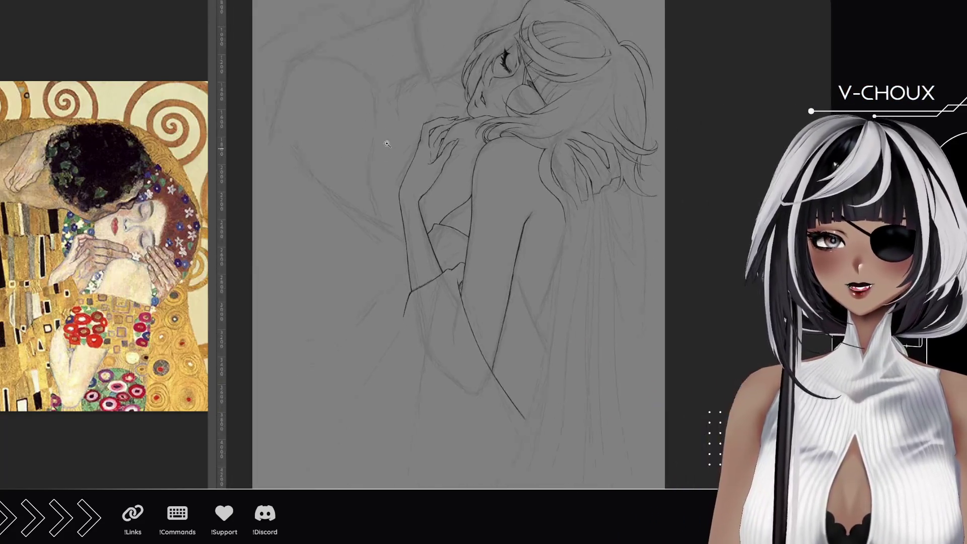
{"action": "mouse_move", "coordinate": [387, 144]}
{"action": "left_mouse_down"}
{"action": "mouse_move", "coordinate": [386, 179]}
{"action": "mouse_move", "coordinate": [432, 207]}
{"action": "mouse_move", "coordinate": [391, 141]}
{"action": "left_mouse_up"}
{"action": "mouse_move", "coordinate": [579, 292]}
{"action": "left_mouse_down"}
{"action": "mouse_move", "coordinate": [595, 216]}
{"action": "mouse_move", "coordinate": [620, 322]}
{"action": "mouse_move", "coordinate": [610, 376]}
{"action": "left_mouse_up"}
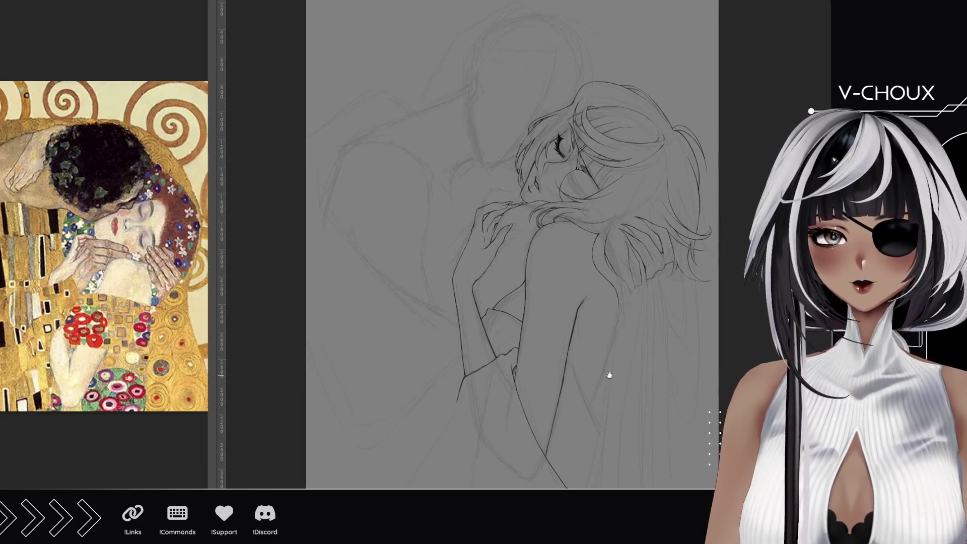
{"action": "left_click_drag", "start_coordinate": [686, 284], "coordinate": [510, 269]}
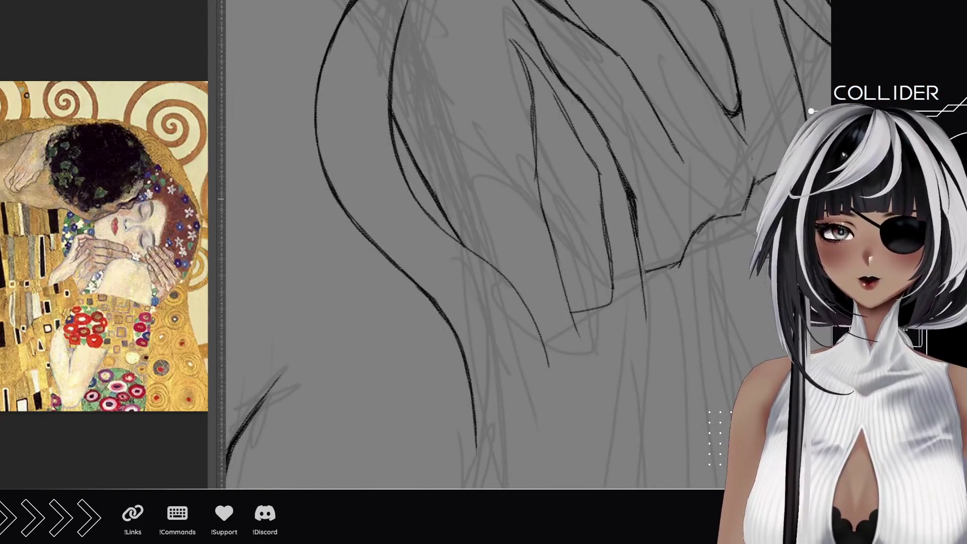
- Trace a hair strand past the shoulder in dark ink and rotate the canvas to a better angle
{"action": "mouse_move", "coordinate": [376, 222]}
{"action": "left_mouse_down"}
{"action": "mouse_move", "coordinate": [445, 272]}
{"action": "mouse_move", "coordinate": [501, 363]}
{"action": "left_mouse_up"}
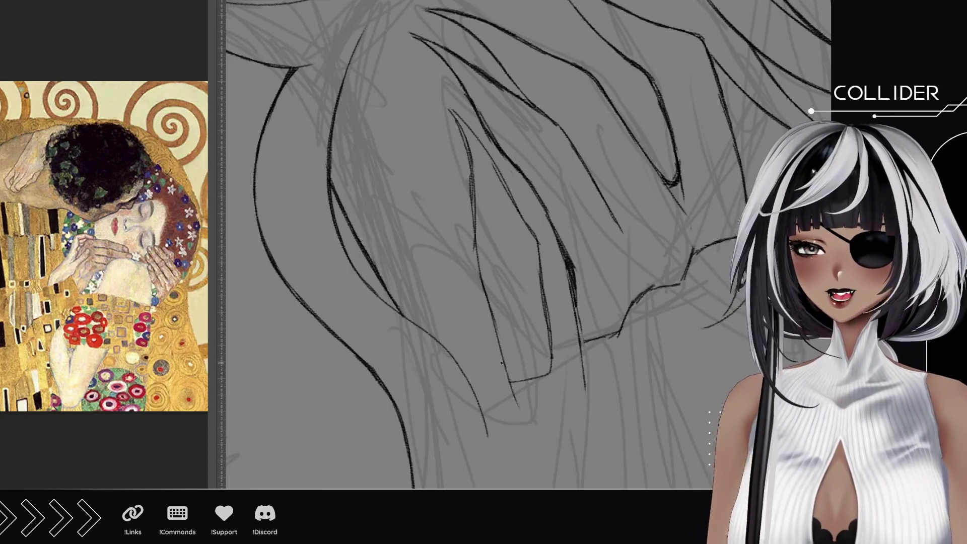
{"action": "mouse_move", "coordinate": [501, 349]}
{"action": "left_mouse_down"}
{"action": "mouse_move", "coordinate": [504, 363]}
{"action": "mouse_move", "coordinate": [475, 240]}
{"action": "mouse_move", "coordinate": [467, 145]}
{"action": "mouse_move", "coordinate": [451, 111]}
{"action": "left_mouse_up"}
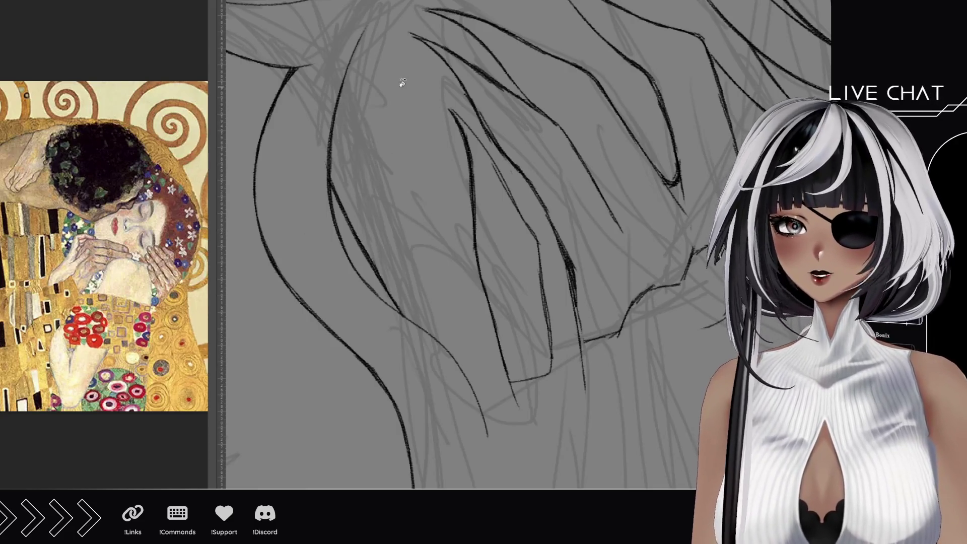
{"action": "mouse_move", "coordinate": [399, 82]}
{"action": "left_mouse_down"}
{"action": "mouse_move", "coordinate": [425, 367]}
{"action": "mouse_move", "coordinate": [544, 363]}
{"action": "left_mouse_up"}
{"action": "left_click_drag", "start_coordinate": [504, 323], "coordinate": [404, 280]}
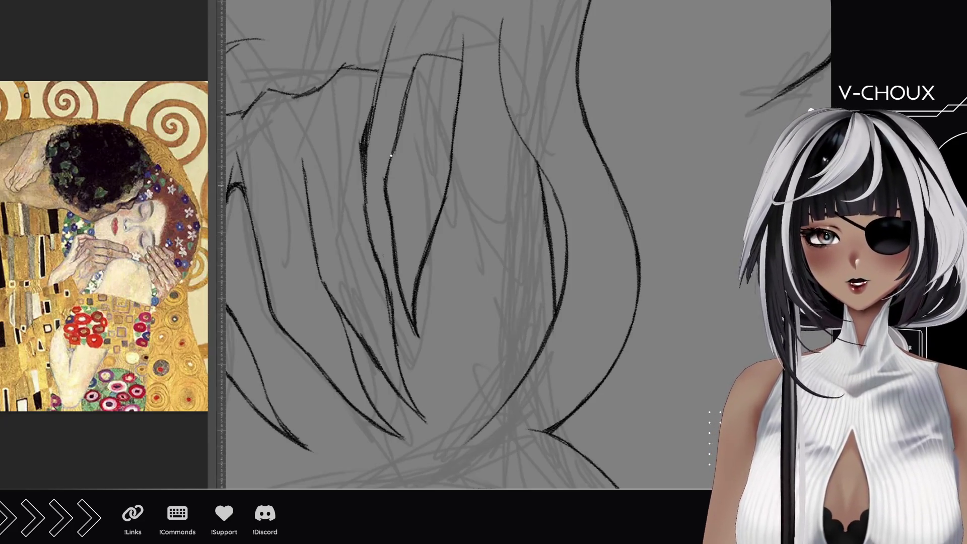
- Ink a curved top strand, a long upward strand and the wavy top edge of the hair
{"action": "left_click_drag", "start_coordinate": [421, 59], "coordinate": [458, 57]}
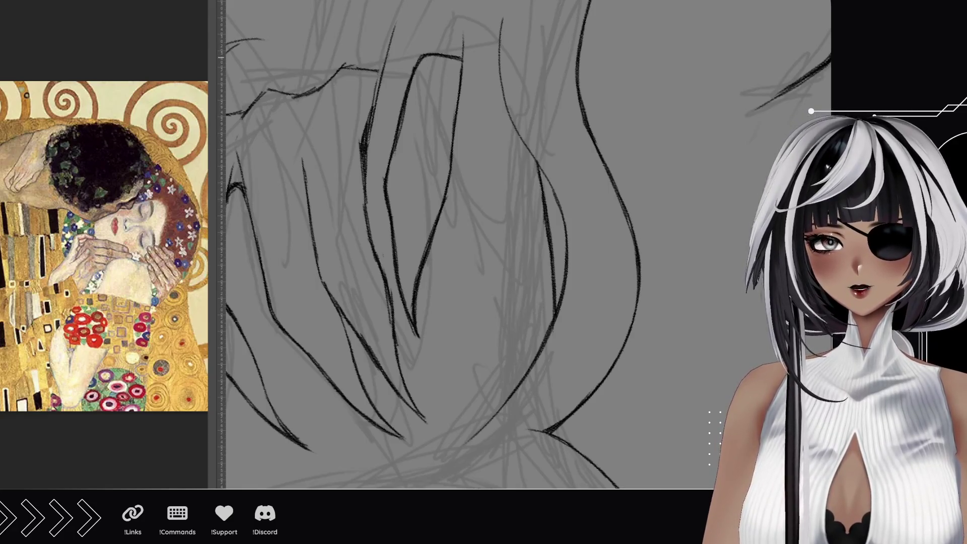
{"action": "left_click_drag", "start_coordinate": [342, 88], "coordinate": [458, 115]}
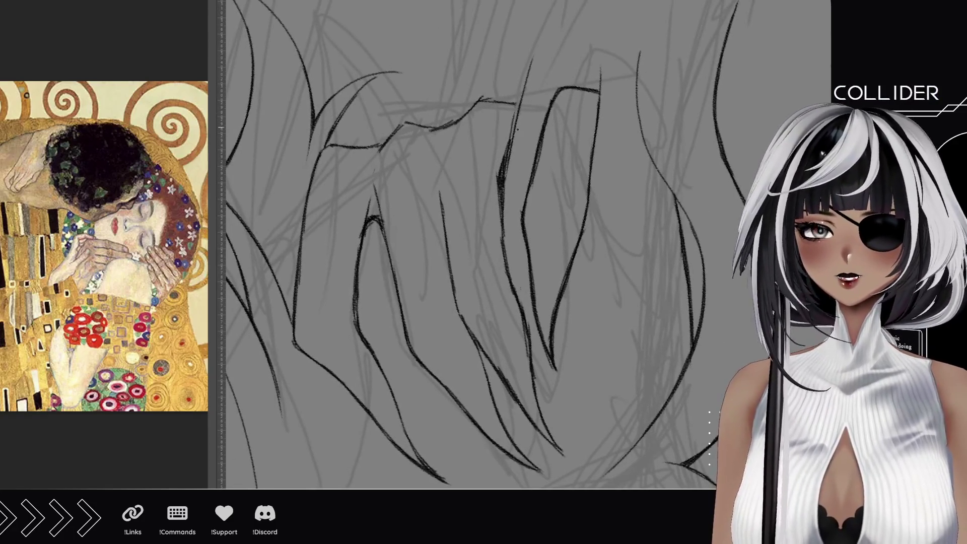
{"action": "left_click_drag", "start_coordinate": [506, 160], "coordinate": [546, 18]}
{"action": "left_click_drag", "start_coordinate": [531, 62], "coordinate": [548, 9]}
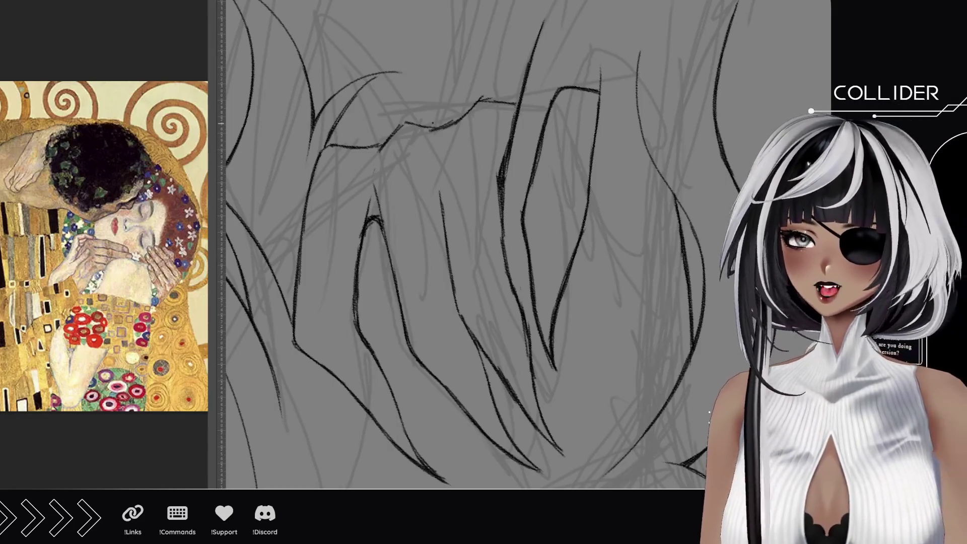
{"action": "mouse_move", "coordinate": [332, 146]}
{"action": "left_mouse_down"}
{"action": "mouse_move", "coordinate": [384, 143]}
{"action": "mouse_move", "coordinate": [405, 124]}
{"action": "mouse_move", "coordinate": [448, 127]}
{"action": "mouse_move", "coordinate": [478, 98]}
{"action": "mouse_move", "coordinate": [520, 103]}
{"action": "left_mouse_up"}
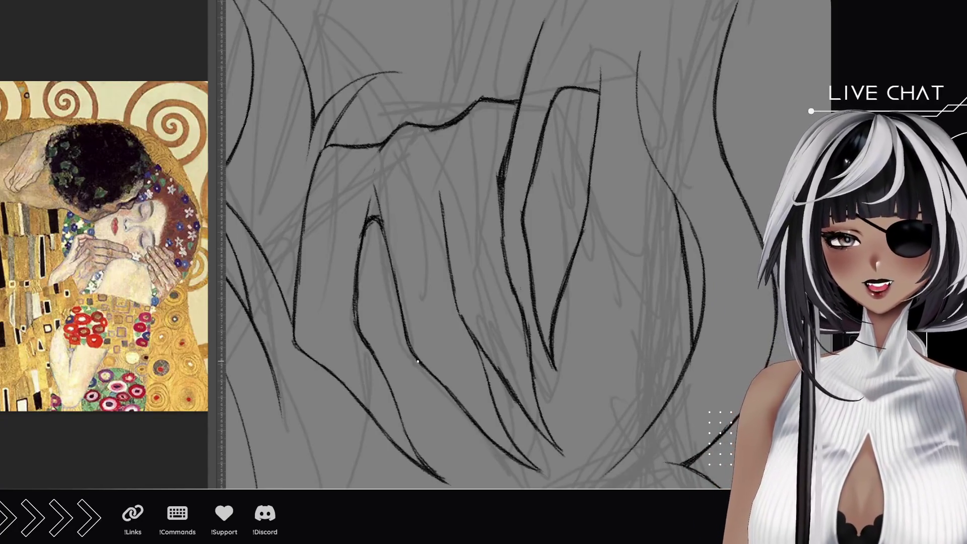
- Darken the lower contour and strand lines, redoing one misplaced stroke, and retrace the top curve
{"action": "left_click_drag", "start_coordinate": [418, 361], "coordinate": [397, 308]}
{"action": "key", "text": "ctrl+z"}
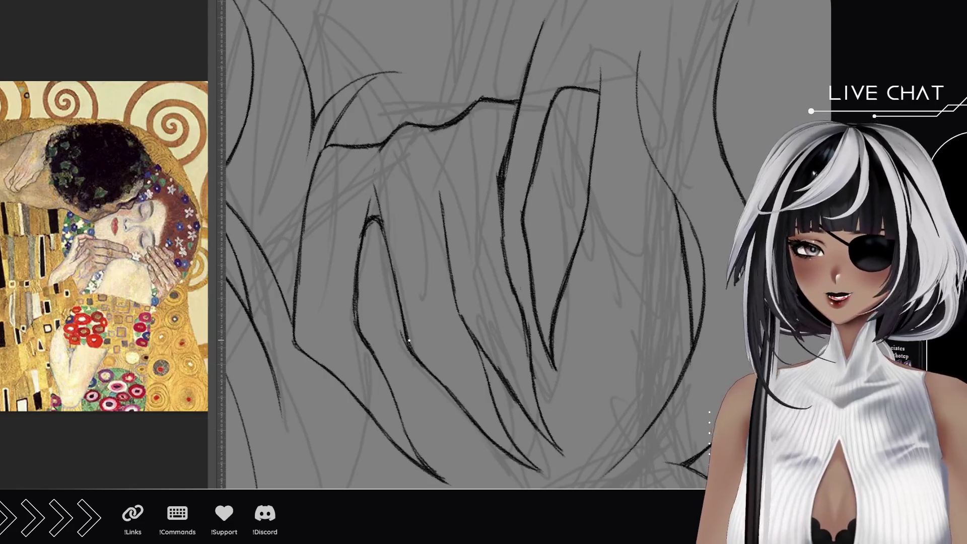
{"action": "left_click_drag", "start_coordinate": [409, 341], "coordinate": [398, 298]}
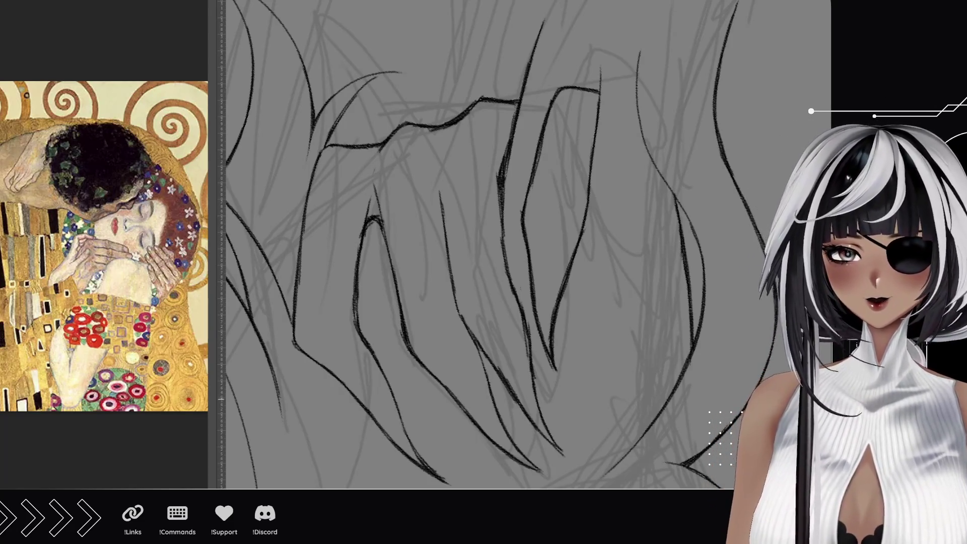
{"action": "mouse_move", "coordinate": [490, 395]}
{"action": "left_mouse_down"}
{"action": "mouse_move", "coordinate": [474, 344]}
{"action": "mouse_move", "coordinate": [479, 354]}
{"action": "left_mouse_up"}
{"action": "left_click_drag", "start_coordinate": [469, 338], "coordinate": [454, 291]}
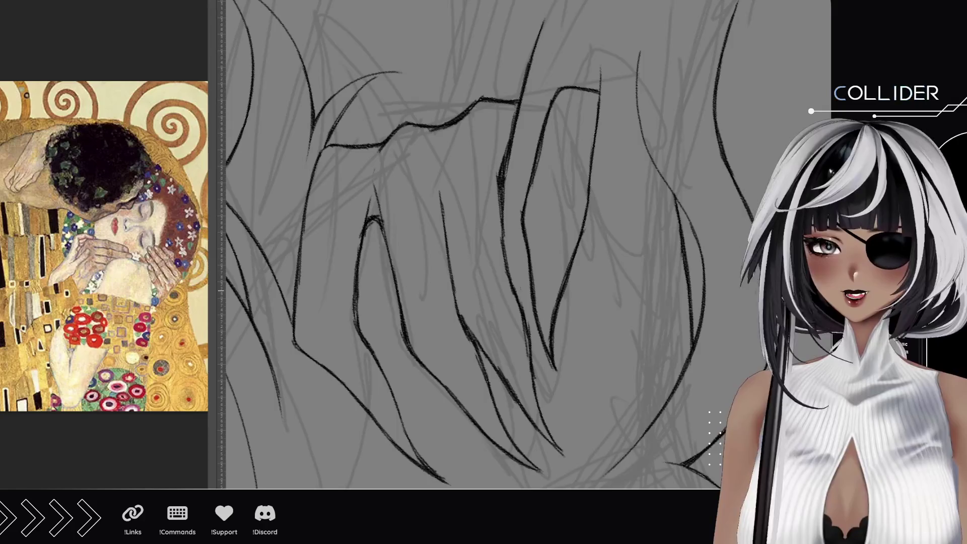
{"action": "left_click_drag", "start_coordinate": [454, 290], "coordinate": [434, 173]}
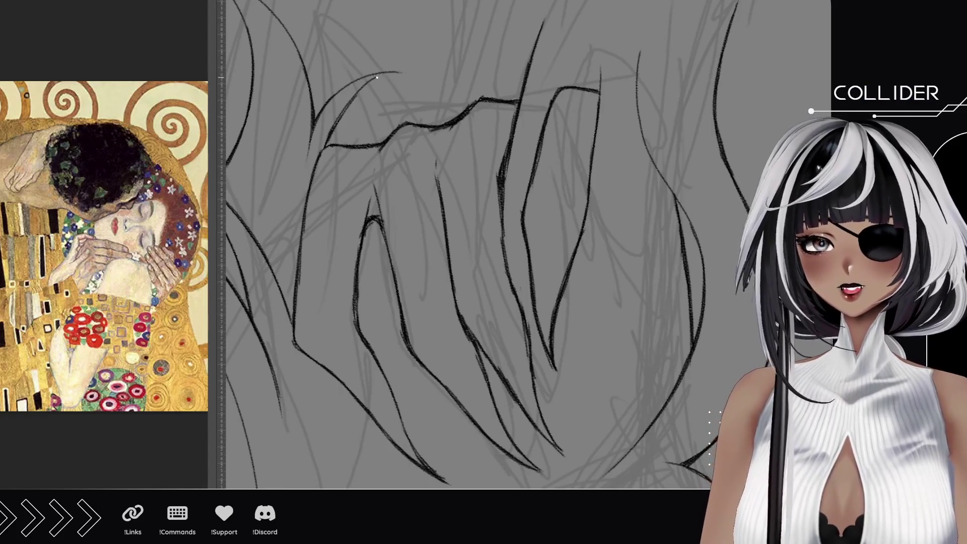
{"action": "left_click_drag", "start_coordinate": [371, 82], "coordinate": [401, 74]}
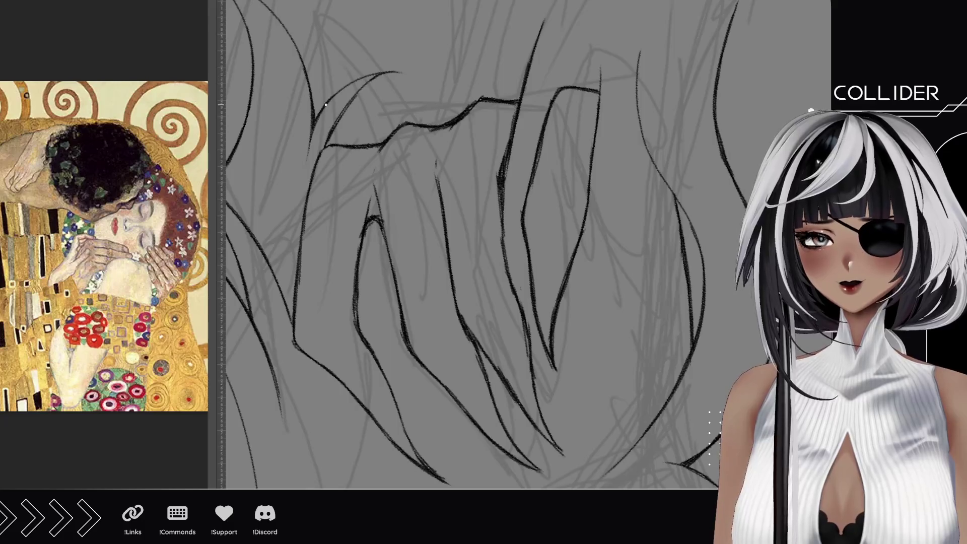
{"action": "left_click_drag", "start_coordinate": [304, 82], "coordinate": [317, 129]}
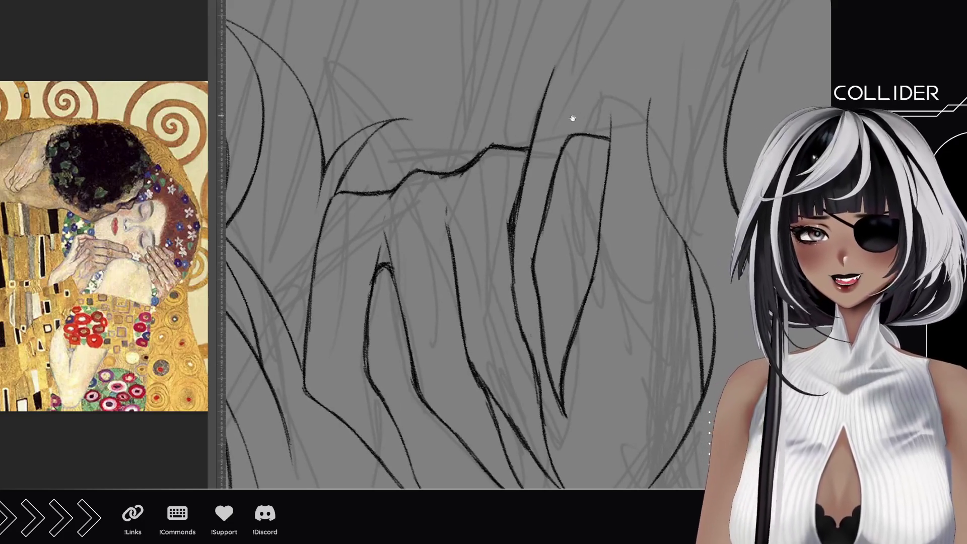
- Ink the inner strand line of the right-side hair, redoing two misplaced strokes
{"action": "mouse_move", "coordinate": [573, 118]}
{"action": "left_mouse_down"}
{"action": "mouse_move", "coordinate": [454, 173]}
{"action": "mouse_move", "coordinate": [483, 186]}
{"action": "left_mouse_up"}
{"action": "mouse_move", "coordinate": [487, 153]}
{"action": "left_mouse_down"}
{"action": "mouse_move", "coordinate": [486, 193]}
{"action": "mouse_move", "coordinate": [508, 108]}
{"action": "mouse_move", "coordinate": [566, 53]}
{"action": "left_mouse_up"}
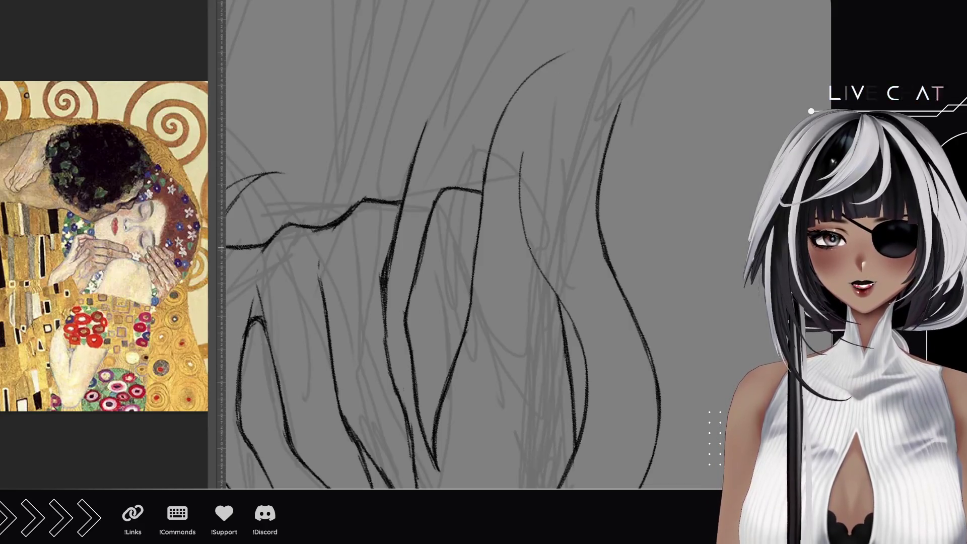
{"action": "mouse_move", "coordinate": [530, 248]}
{"action": "left_mouse_down"}
{"action": "mouse_move", "coordinate": [521, 164]}
{"action": "mouse_move", "coordinate": [522, 210]}
{"action": "mouse_move", "coordinate": [535, 99]}
{"action": "left_mouse_up"}
{"action": "key", "text": "ctrl+z"}
{"action": "mouse_move", "coordinate": [521, 186]}
{"action": "left_mouse_down"}
{"action": "mouse_move", "coordinate": [539, 93]}
{"action": "mouse_move", "coordinate": [560, 53]}
{"action": "left_mouse_up"}
{"action": "key", "text": "ctrl+z"}
{"action": "left_click_drag", "start_coordinate": [519, 181], "coordinate": [551, 77]}
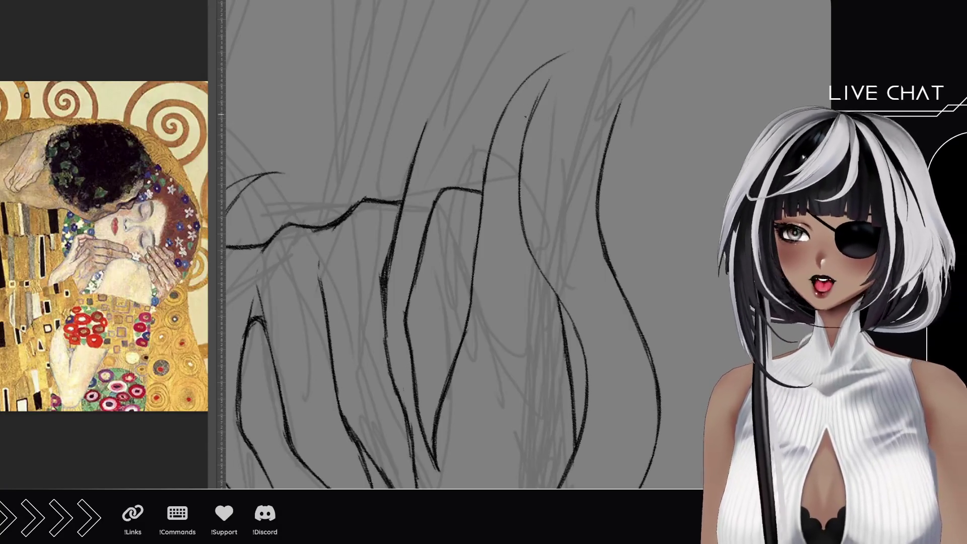
{"action": "scroll", "coordinate": [528, 109], "scroll_direction": "up", "scroll_amount": 2}
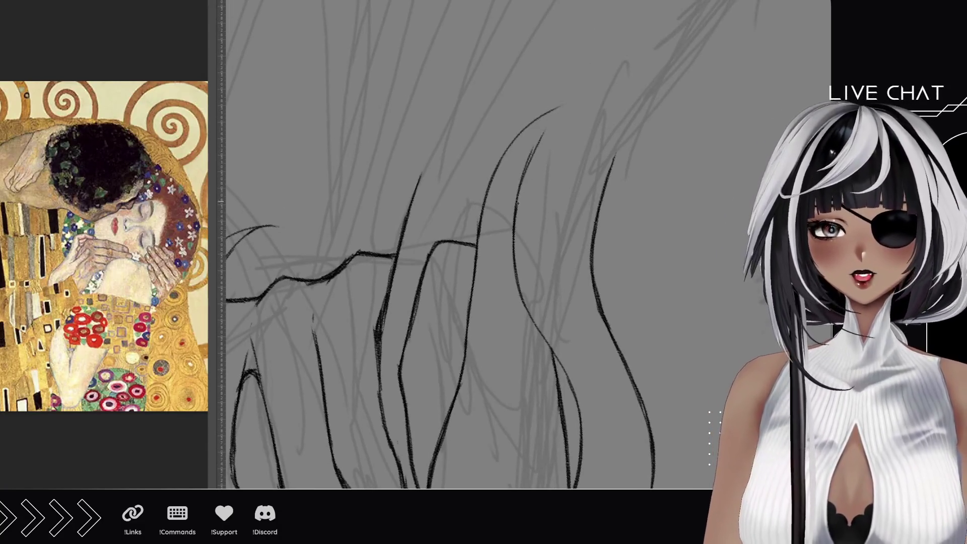
- Darken the inner and outer hair curves and extend the tip, undoing the overlong extension
{"action": "left_click_drag", "start_coordinate": [517, 210], "coordinate": [534, 150]}
{"action": "left_click_drag", "start_coordinate": [522, 183], "coordinate": [561, 106]}
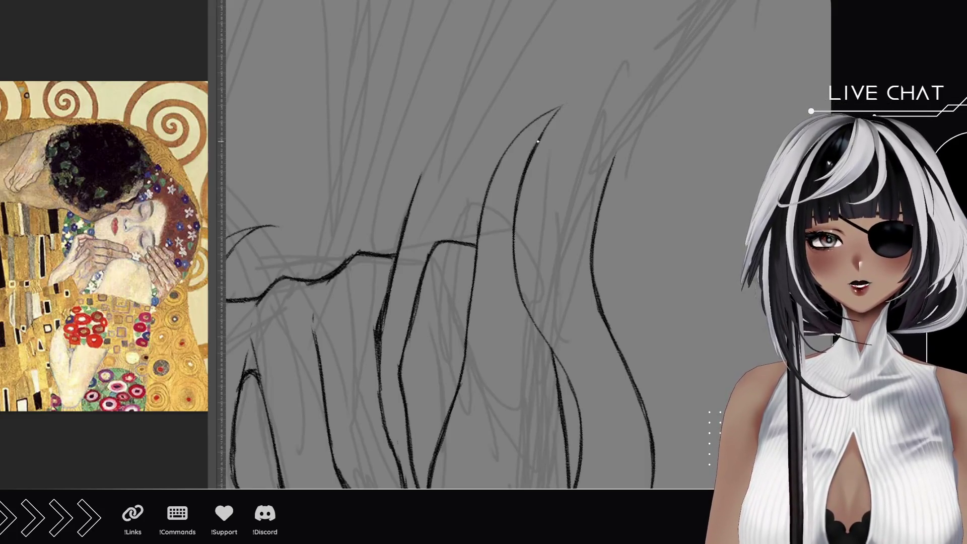
{"action": "left_click_drag", "start_coordinate": [538, 142], "coordinate": [576, 92]}
{"action": "left_click_drag", "start_coordinate": [494, 176], "coordinate": [535, 120]}
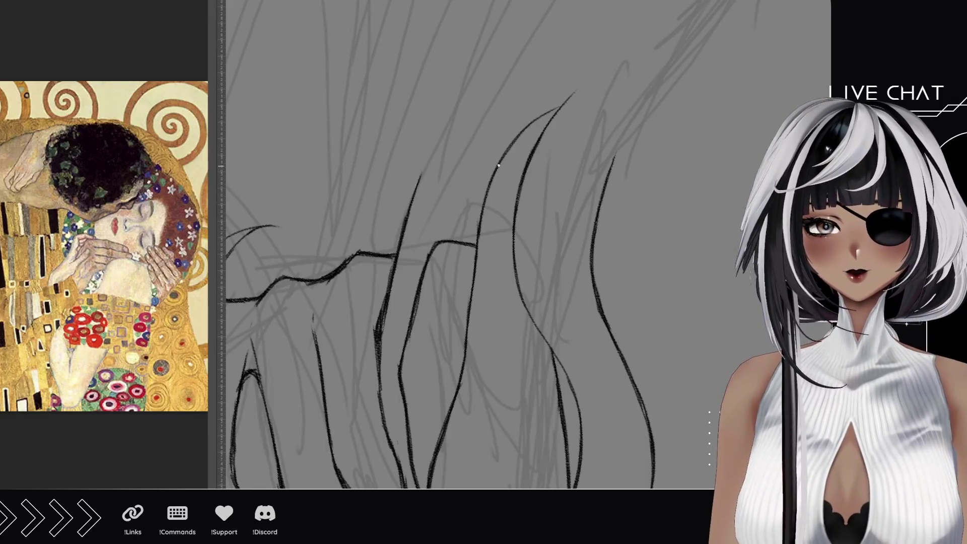
{"action": "left_click_drag", "start_coordinate": [505, 154], "coordinate": [579, 85]}
{"action": "left_click_drag", "start_coordinate": [547, 115], "coordinate": [605, 53]}
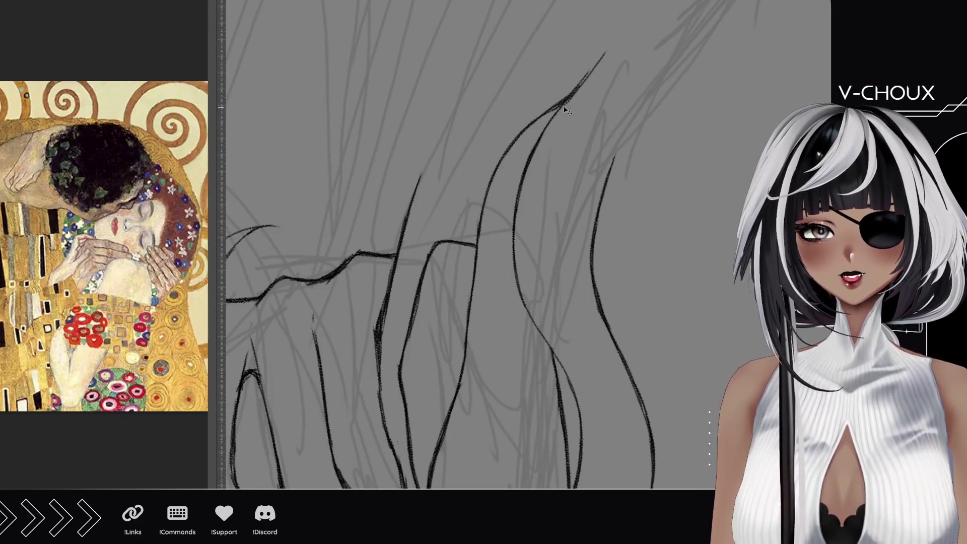
{"action": "key", "text": "ctrl+z"}
{"action": "left_click_drag", "start_coordinate": [574, 88], "coordinate": [592, 64]}
{"action": "left_click_drag", "start_coordinate": [565, 105], "coordinate": [595, 3]}
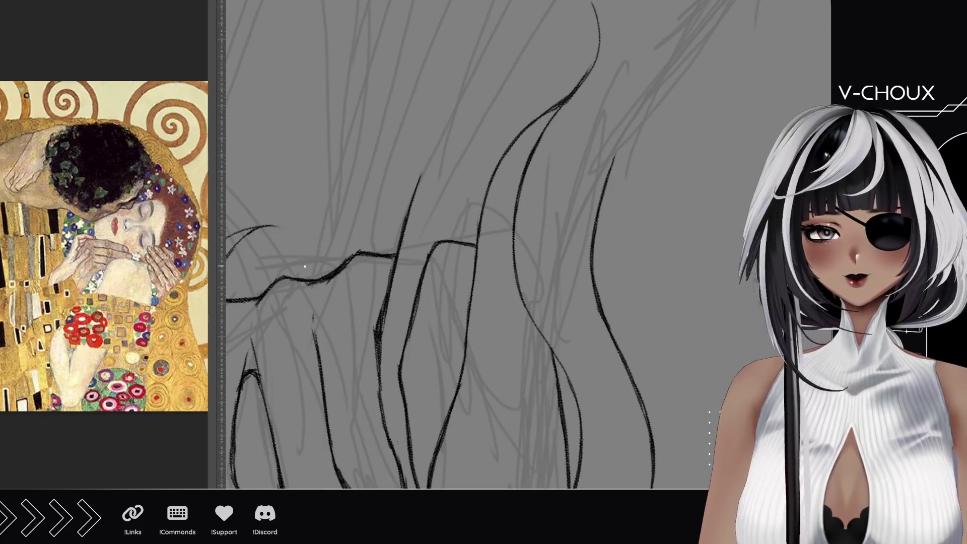
{"action": "key", "text": "ctrl+z"}
{"action": "scroll", "coordinate": [454, 242], "scroll_direction": "up", "scroll_amount": 5}
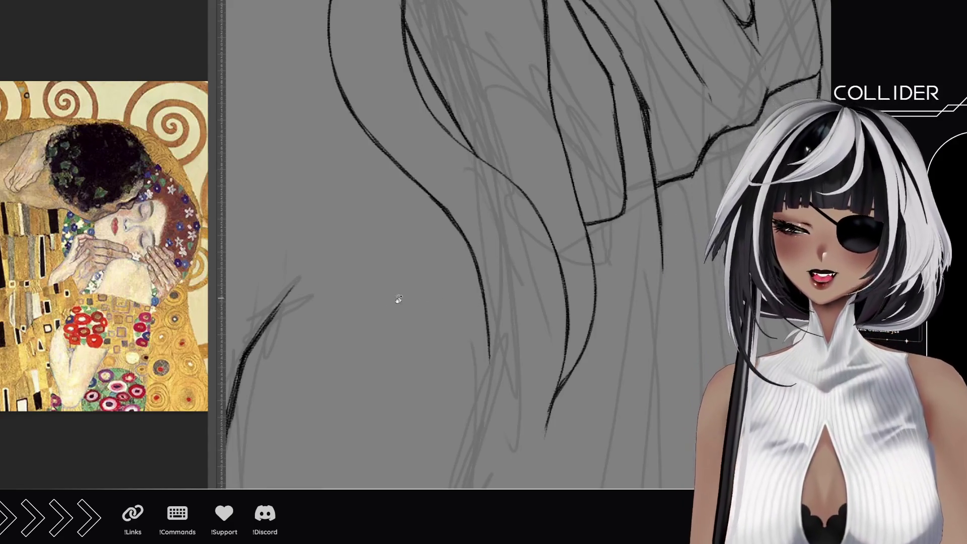
- Bring another part of the hair into view and ink strokes along a hair strand
{"action": "left_click_drag", "start_coordinate": [398, 298], "coordinate": [452, 191]}
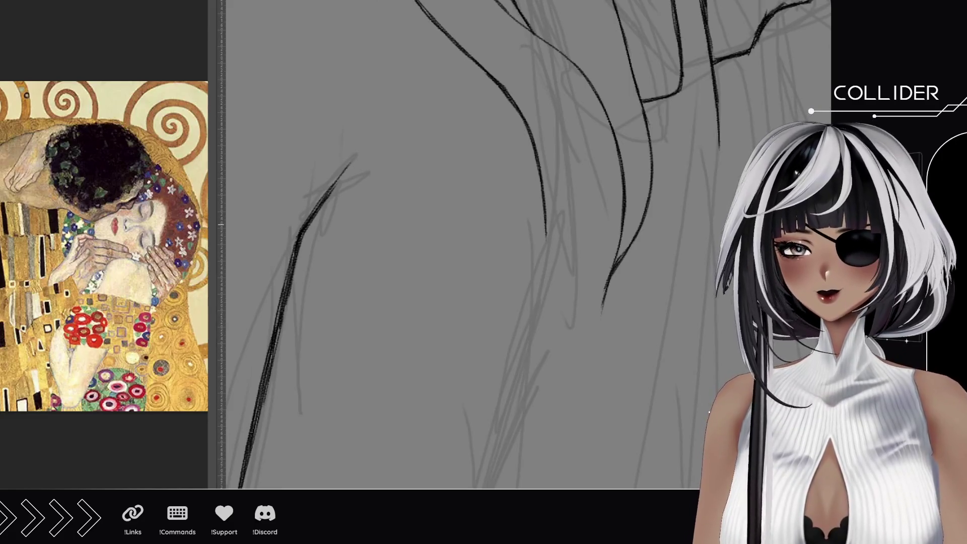
{"action": "scroll", "coordinate": [313, 308], "scroll_direction": "down", "scroll_amount": 2}
{"action": "scroll", "coordinate": [463, 313], "scroll_direction": "down", "scroll_amount": 2}
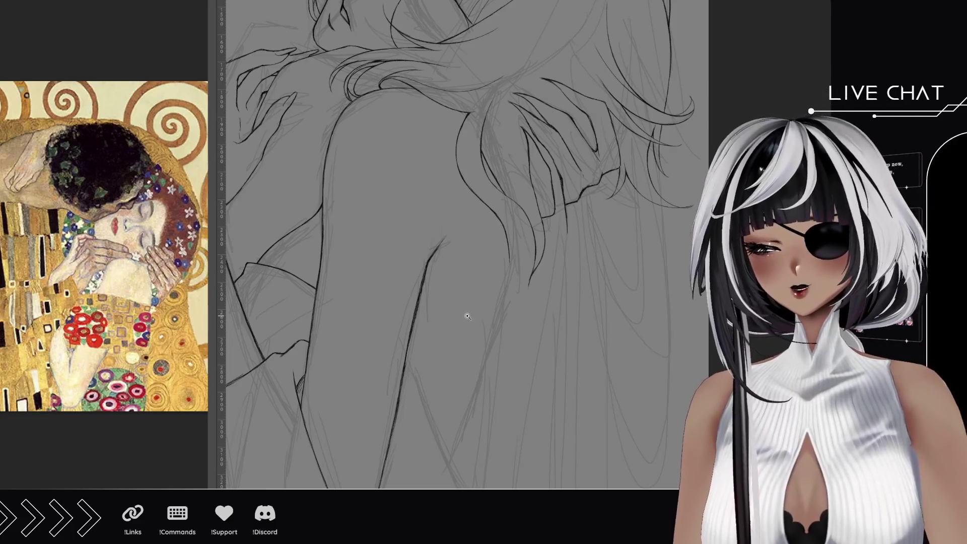
{"action": "scroll", "coordinate": [506, 173], "scroll_direction": "up", "scroll_amount": 4}
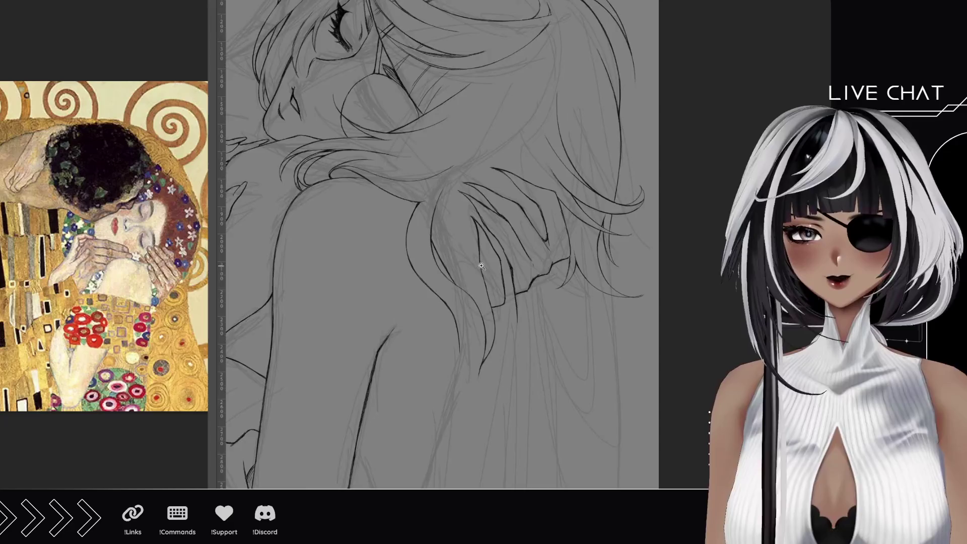
{"action": "left_click", "coordinate": [438, 231]}
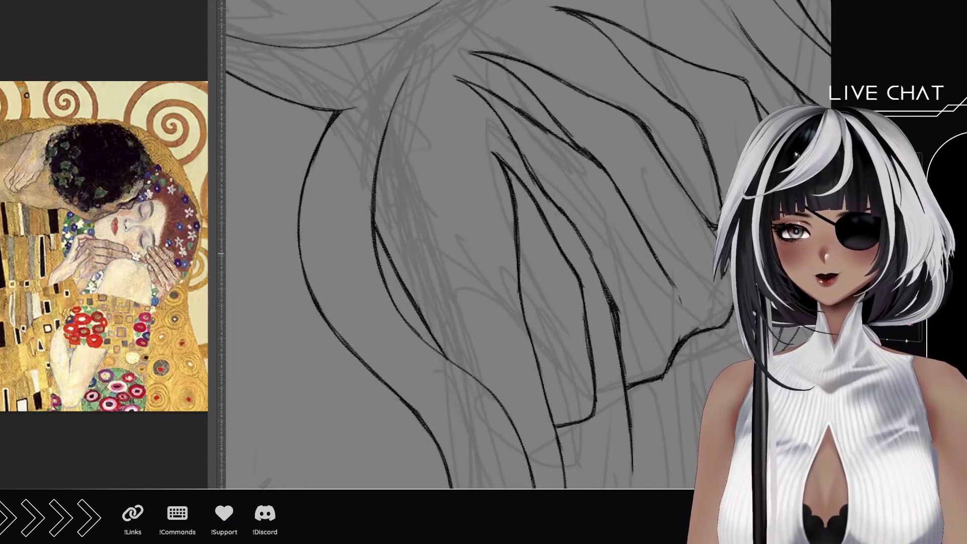
{"action": "left_click", "coordinate": [352, 223], "text": "alt"}
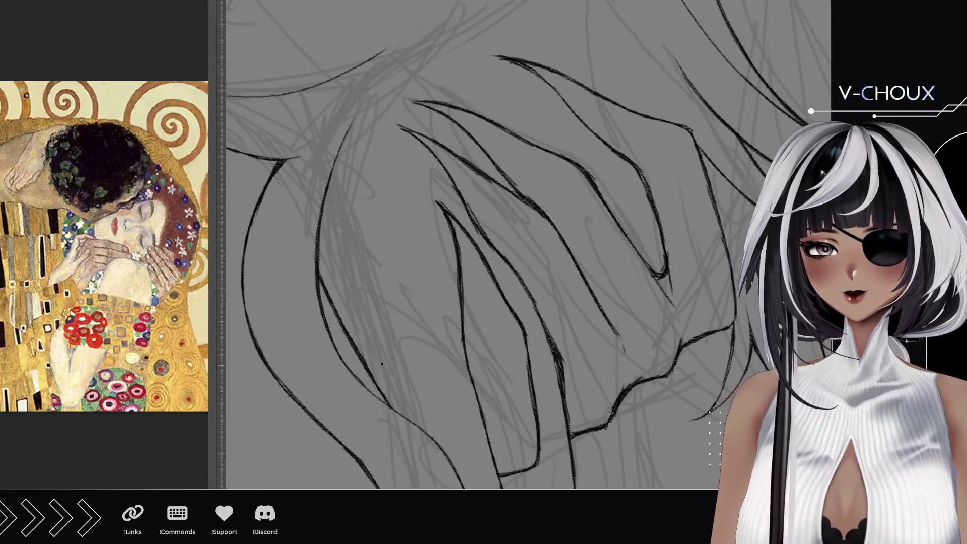
{"action": "left_click_drag", "start_coordinate": [340, 155], "coordinate": [356, 314]}
{"action": "left_click_drag", "start_coordinate": [348, 147], "coordinate": [337, 263]}
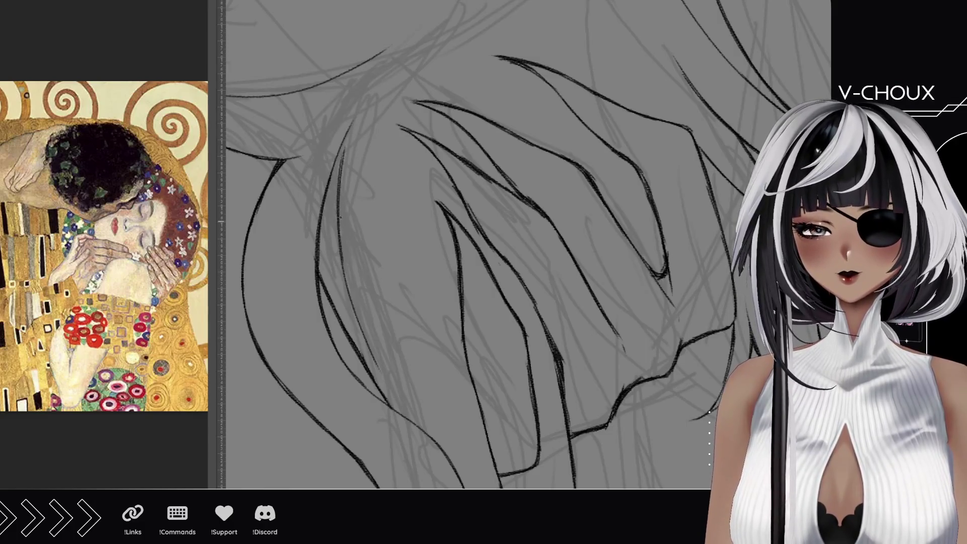
{"action": "left_click_drag", "start_coordinate": [343, 206], "coordinate": [338, 238]}
- Add more short strokes along the strand, undoing three unwanted ones
{"action": "left_click_drag", "start_coordinate": [346, 140], "coordinate": [338, 216]}
{"action": "left_click_drag", "start_coordinate": [357, 114], "coordinate": [342, 180]}
{"action": "key", "text": "ctrl+z"}
{"action": "left_click_drag", "start_coordinate": [343, 242], "coordinate": [347, 251]}
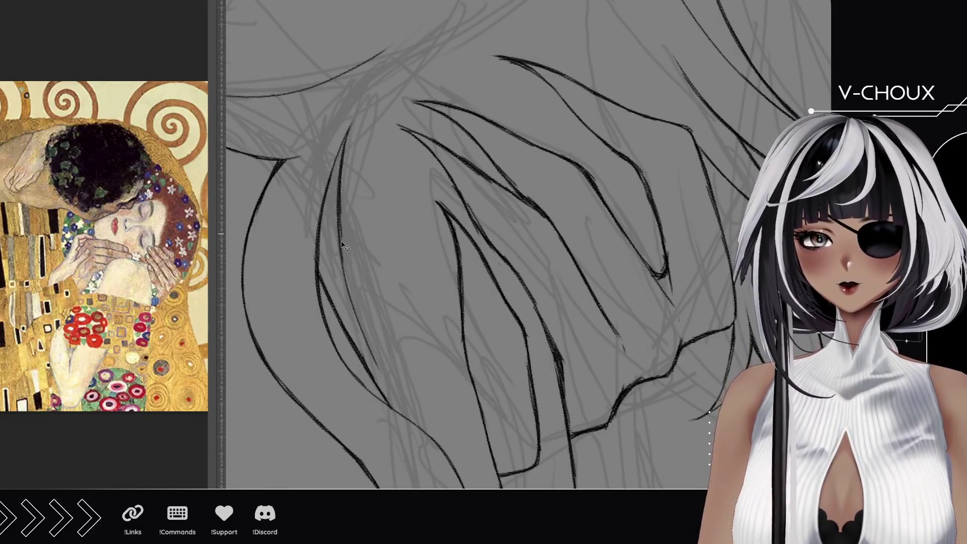
{"action": "key", "text": "ctrl+z"}
{"action": "key", "text": "ctrl+z"}
{"action": "left_click_drag", "start_coordinate": [343, 167], "coordinate": [340, 262]}
{"action": "left_click_drag", "start_coordinate": [362, 104], "coordinate": [340, 251]}
{"action": "key", "text": "ctrl+z"}
- Add one more short ink stroke along the hair strand
{"action": "mouse_move", "coordinate": [353, 122]}
{"action": "left_mouse_down"}
{"action": "mouse_move", "coordinate": [341, 188]}
{"action": "mouse_move", "coordinate": [343, 152]}
{"action": "left_mouse_up"}
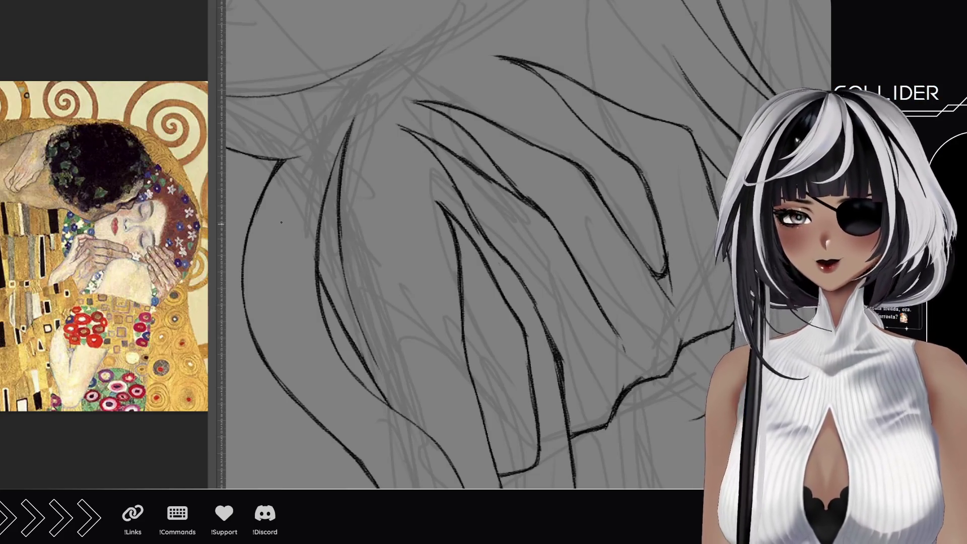
- Ink a long curving hair strand at the lock's tip and darken the left inner hair line
{"action": "scroll", "coordinate": [316, 342], "scroll_direction": "down", "scroll_amount": 5}
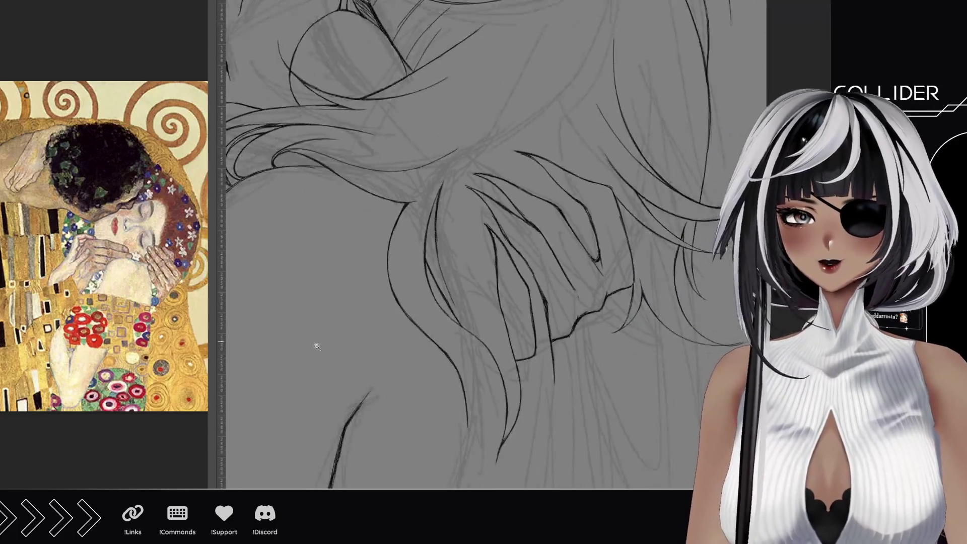
{"action": "scroll", "coordinate": [446, 311], "scroll_direction": "up", "scroll_amount": 5}
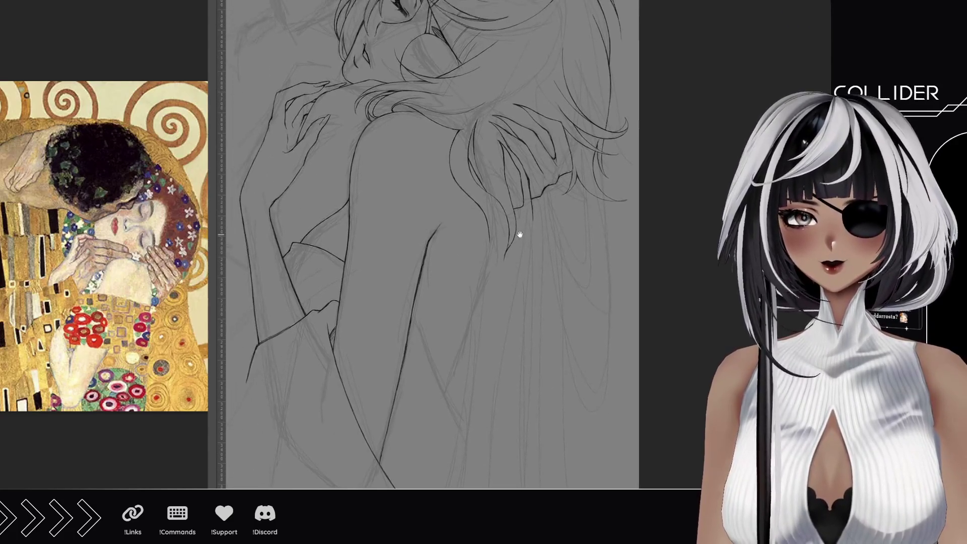
{"action": "scroll", "coordinate": [513, 254], "scroll_direction": "up", "scroll_amount": 2}
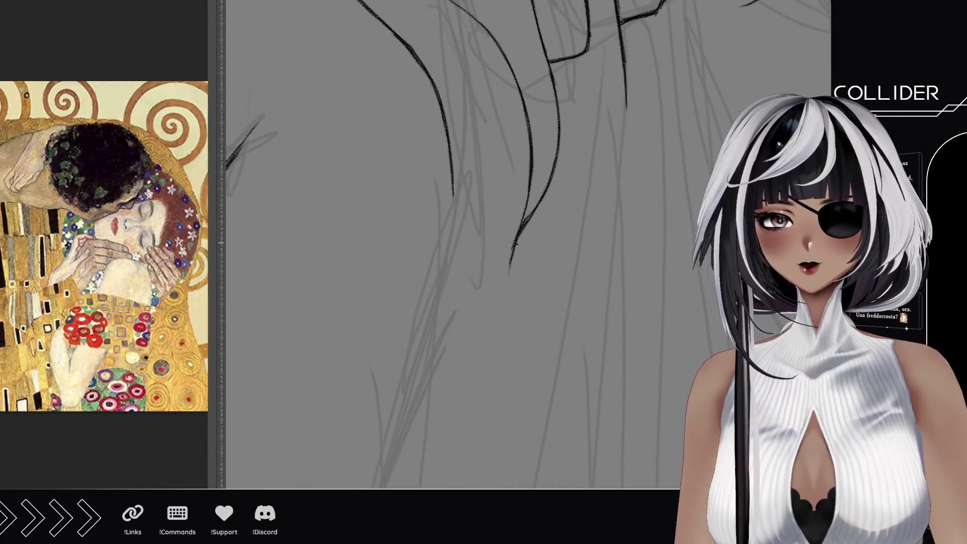
{"action": "mouse_move", "coordinate": [516, 245]}
{"action": "left_mouse_down"}
{"action": "mouse_move", "coordinate": [445, 208]}
{"action": "mouse_move", "coordinate": [434, 219]}
{"action": "left_mouse_up"}
{"action": "mouse_move", "coordinate": [380, 109]}
{"action": "left_mouse_down"}
{"action": "mouse_move", "coordinate": [546, 390]}
{"action": "mouse_move", "coordinate": [567, 372]}
{"action": "mouse_move", "coordinate": [374, 171]}
{"action": "left_mouse_up"}
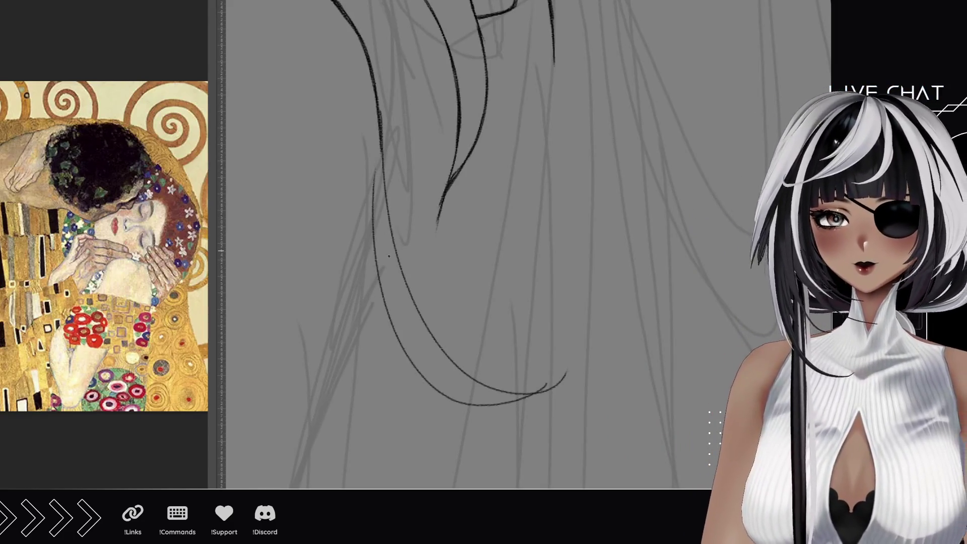
{"action": "left_click_drag", "start_coordinate": [388, 312], "coordinate": [378, 172]}
{"action": "left_click_drag", "start_coordinate": [382, 282], "coordinate": [379, 128]}
{"action": "left_click_drag", "start_coordinate": [377, 257], "coordinate": [381, 130]}
{"action": "left_click_drag", "start_coordinate": [379, 174], "coordinate": [379, 139]}
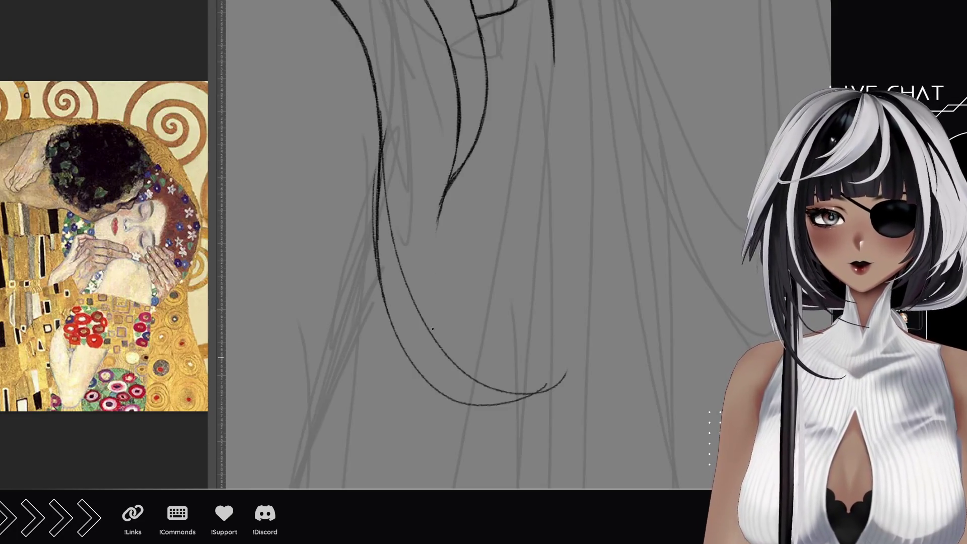
- Draw and darken a hair line further right, redoing one stroke, and retouch the left line
{"action": "left_click_drag", "start_coordinate": [438, 355], "coordinate": [436, 223]}
{"action": "key", "text": "ctrl+z"}
{"action": "left_click_drag", "start_coordinate": [441, 351], "coordinate": [437, 211]}
{"action": "left_click_drag", "start_coordinate": [435, 329], "coordinate": [438, 215]}
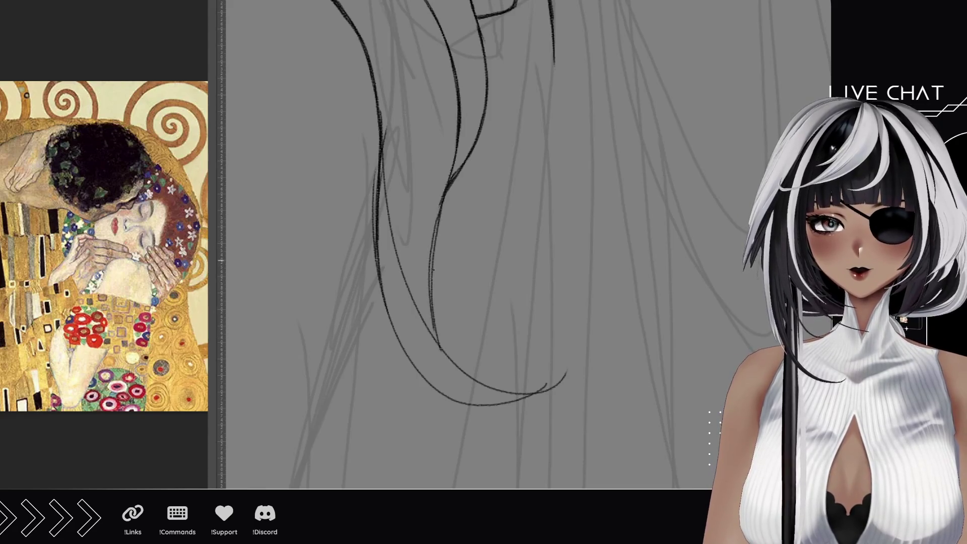
{"action": "left_click_drag", "start_coordinate": [433, 296], "coordinate": [446, 179]}
{"action": "left_click_drag", "start_coordinate": [432, 268], "coordinate": [441, 199]}
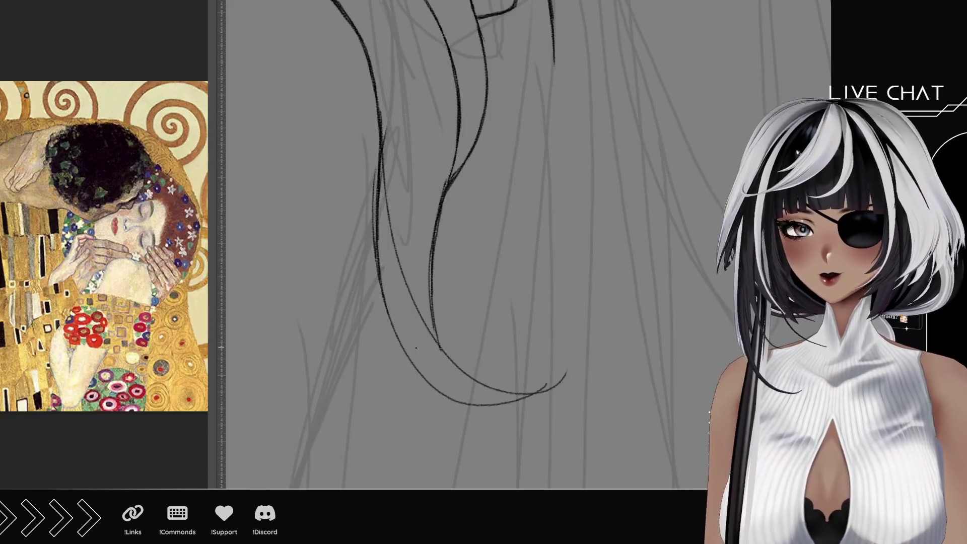
{"action": "left_click_drag", "start_coordinate": [378, 216], "coordinate": [378, 150]}
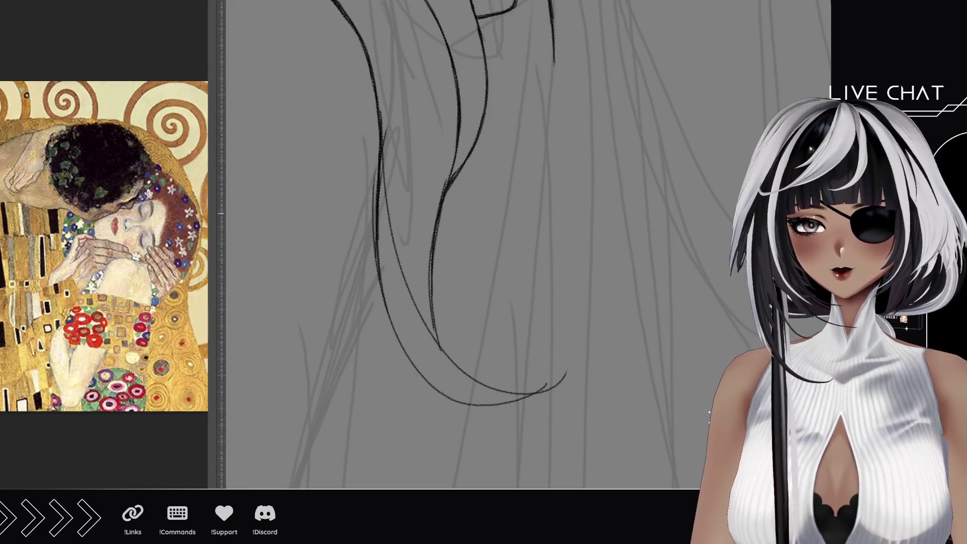
{"action": "scroll", "coordinate": [363, 255], "scroll_direction": "down", "scroll_amount": 3}
- Reframe the shoulders and hair, ink a long vertical body line, and rotate it upright
{"action": "mouse_move", "coordinate": [363, 255]}
{"action": "left_mouse_down"}
{"action": "mouse_move", "coordinate": [486, 229]}
{"action": "mouse_move", "coordinate": [523, 147]}
{"action": "mouse_move", "coordinate": [574, 174]}
{"action": "mouse_move", "coordinate": [579, 115]}
{"action": "mouse_move", "coordinate": [570, 64]}
{"action": "left_mouse_up"}
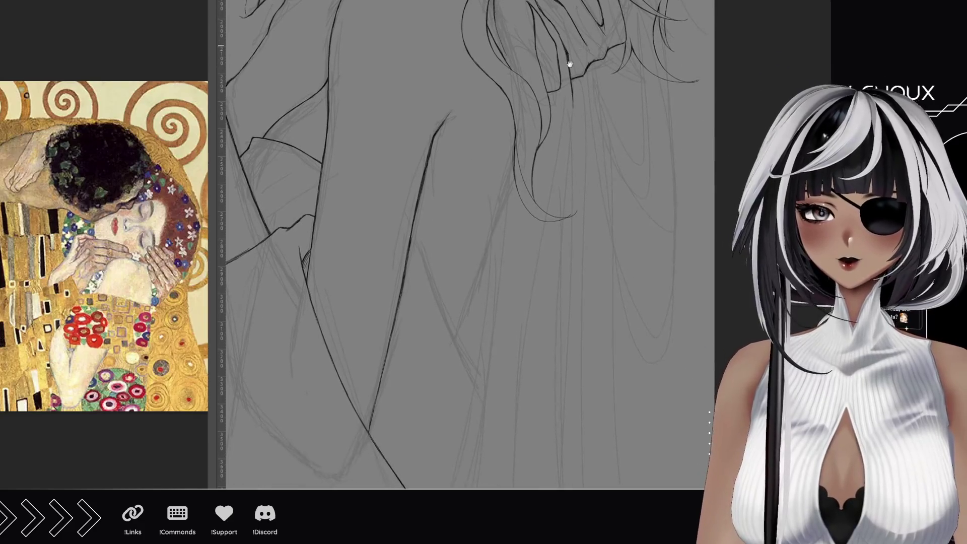
{"action": "scroll", "coordinate": [448, 348], "scroll_direction": "up", "scroll_amount": 2}
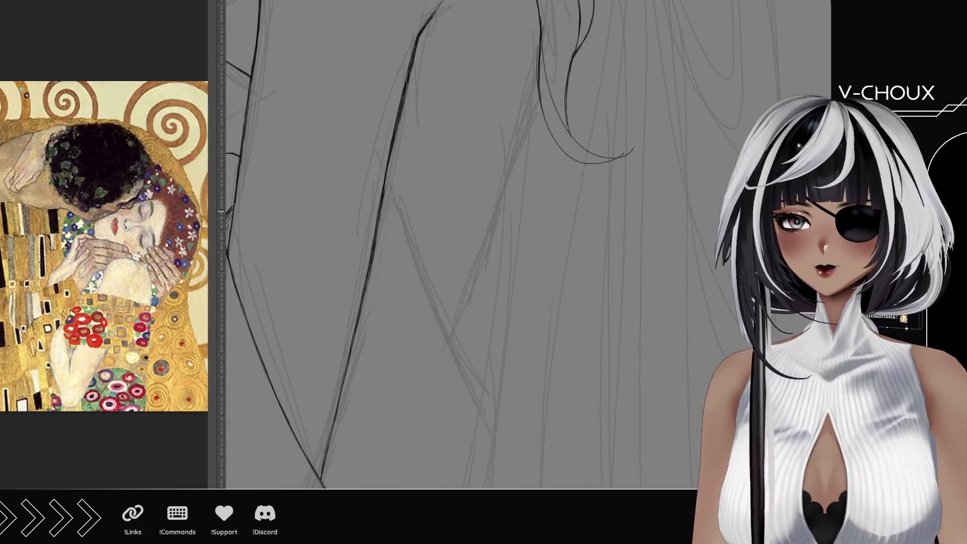
{"action": "left_click_drag", "start_coordinate": [317, 58], "coordinate": [498, 382]}
{"action": "mouse_move", "coordinate": [595, 328]}
{"action": "left_mouse_down"}
{"action": "mouse_move", "coordinate": [324, 188]}
{"action": "mouse_move", "coordinate": [252, 204]}
{"action": "left_mouse_up"}
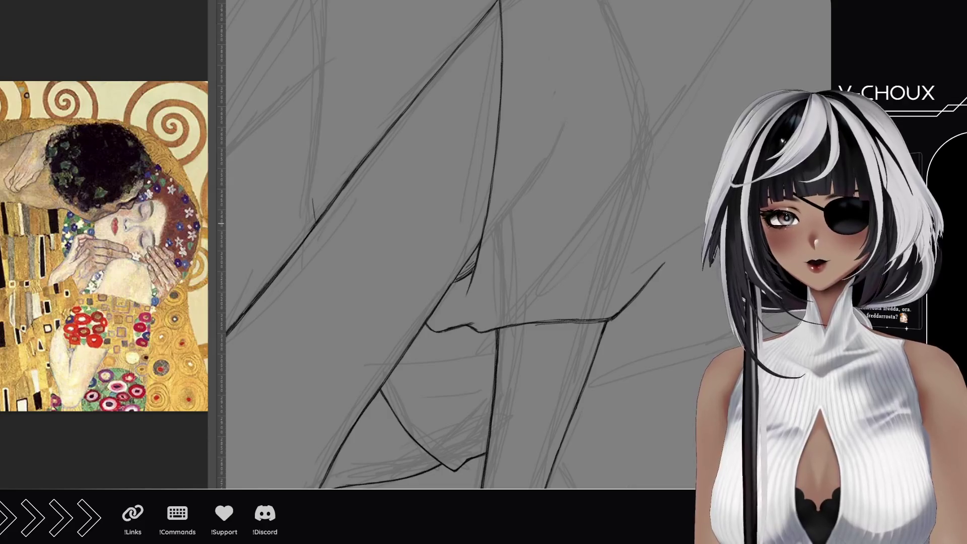
{"action": "left_click_drag", "start_coordinate": [312, 200], "coordinate": [310, 100]}
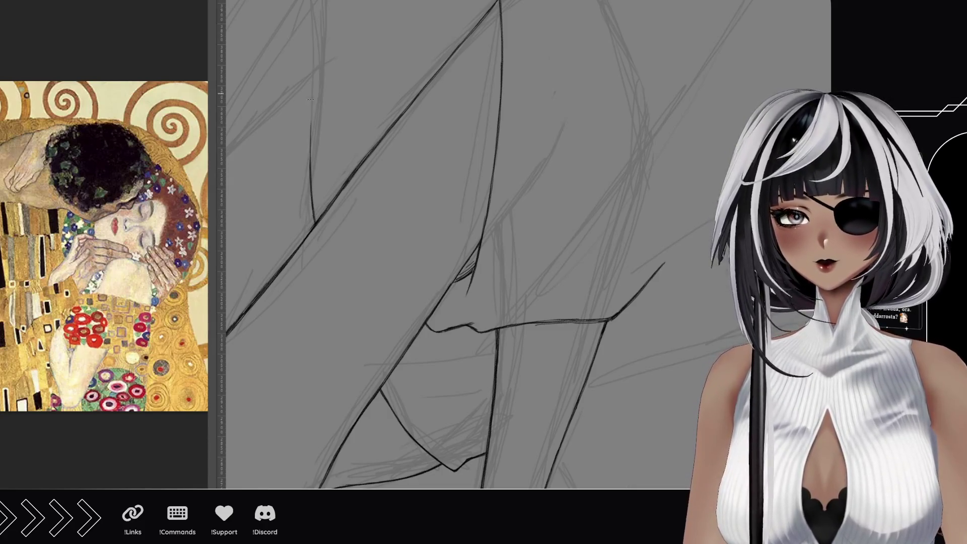
{"action": "left_click_drag", "start_coordinate": [311, 186], "coordinate": [311, 89]}
{"action": "mouse_move", "coordinate": [312, 151]}
{"action": "left_mouse_down"}
{"action": "mouse_move", "coordinate": [312, 39]}
{"action": "mouse_move", "coordinate": [439, 126]}
{"action": "mouse_move", "coordinate": [525, 91]}
{"action": "left_mouse_up"}
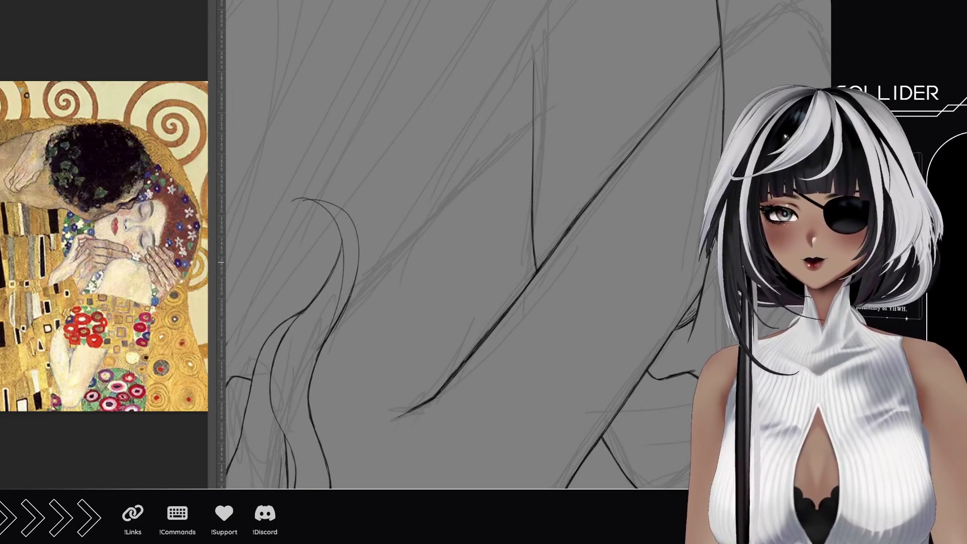
{"action": "mouse_move", "coordinate": [287, 114]}
{"action": "left_mouse_down"}
{"action": "mouse_move", "coordinate": [255, 270]}
{"action": "mouse_move", "coordinate": [393, 259]}
{"action": "mouse_move", "coordinate": [270, 242]}
{"action": "left_mouse_up"}
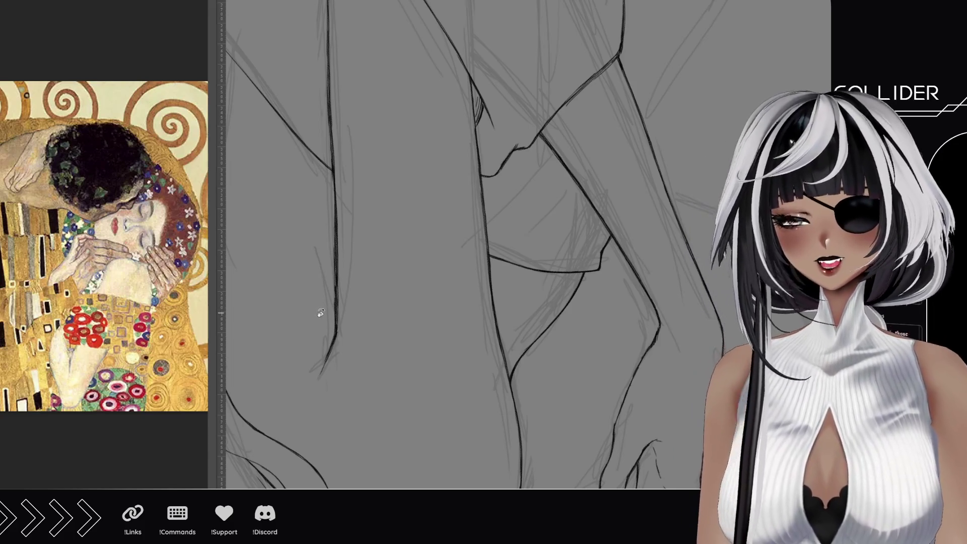
{"action": "mouse_move", "coordinate": [274, 301]}
{"action": "left_mouse_down"}
{"action": "mouse_move", "coordinate": [391, 166]}
{"action": "mouse_move", "coordinate": [417, 272]}
{"action": "mouse_move", "coordinate": [358, 301]}
{"action": "left_mouse_up"}
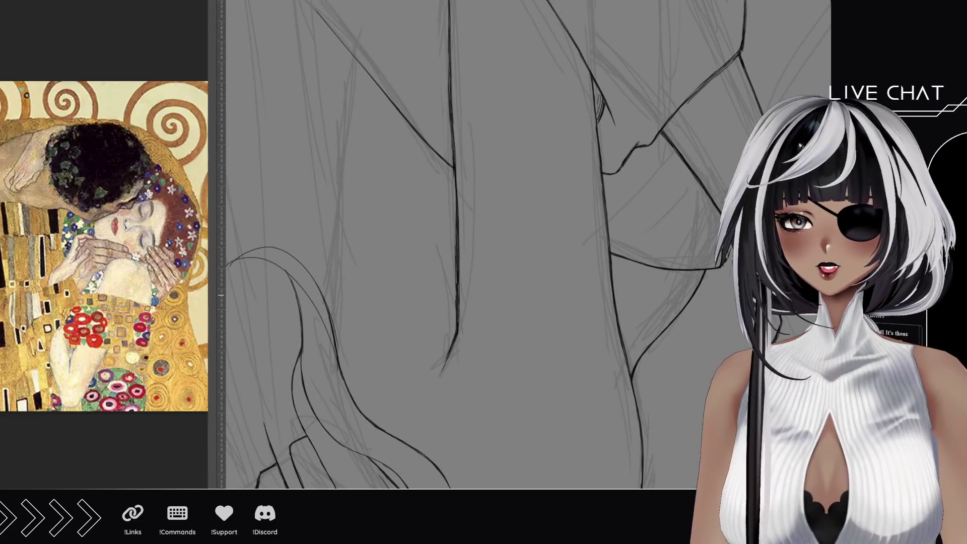
- Zoom in on the left drapery and start a vertical ink line there
{"action": "left_click", "coordinate": [257, 271]}
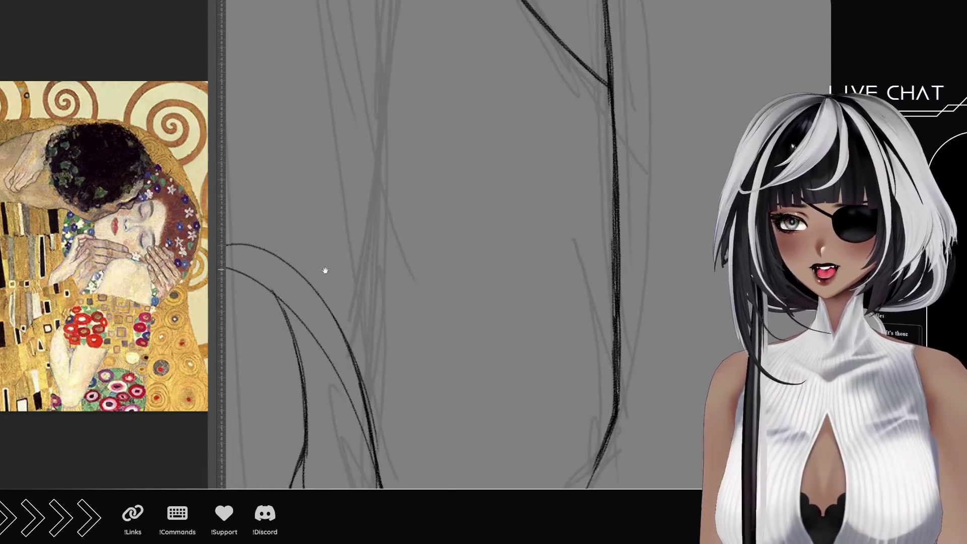
{"action": "left_click", "coordinate": [324, 270]}
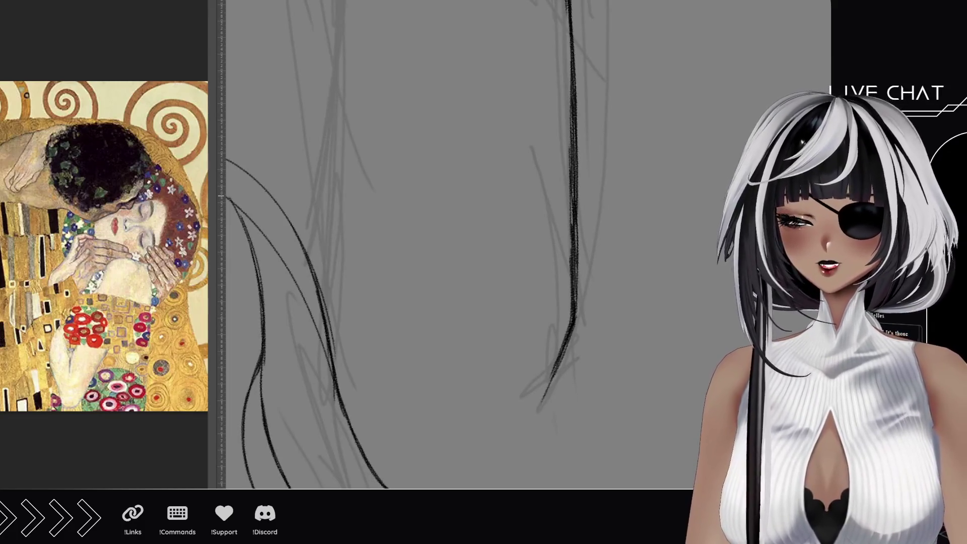
{"action": "mouse_move", "coordinate": [378, 372]}
{"action": "left_mouse_down"}
{"action": "mouse_move", "coordinate": [363, 233]}
{"action": "mouse_move", "coordinate": [395, 65]}
{"action": "mouse_move", "coordinate": [443, 337]}
{"action": "mouse_move", "coordinate": [387, 277]}
{"action": "left_mouse_up"}
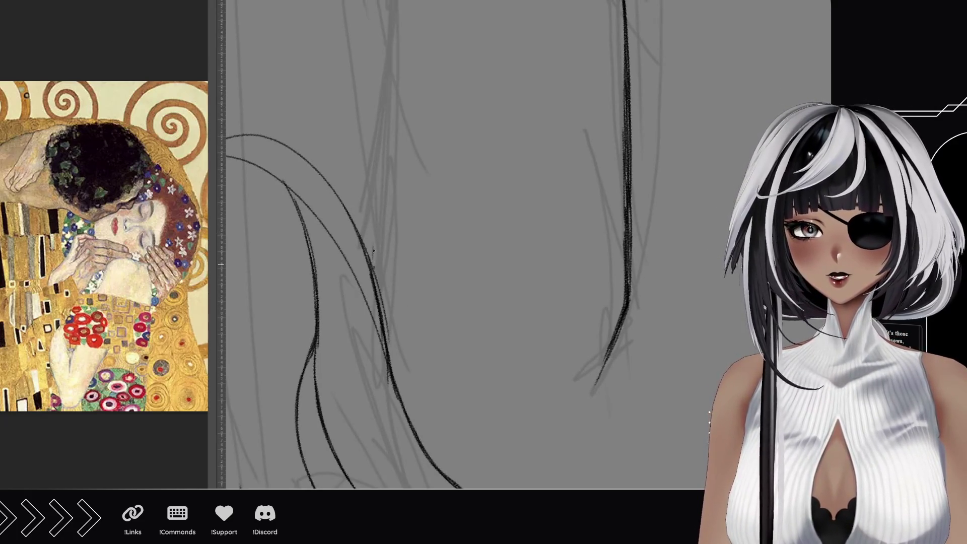
{"action": "left_click_drag", "start_coordinate": [375, 228], "coordinate": [375, 262]}
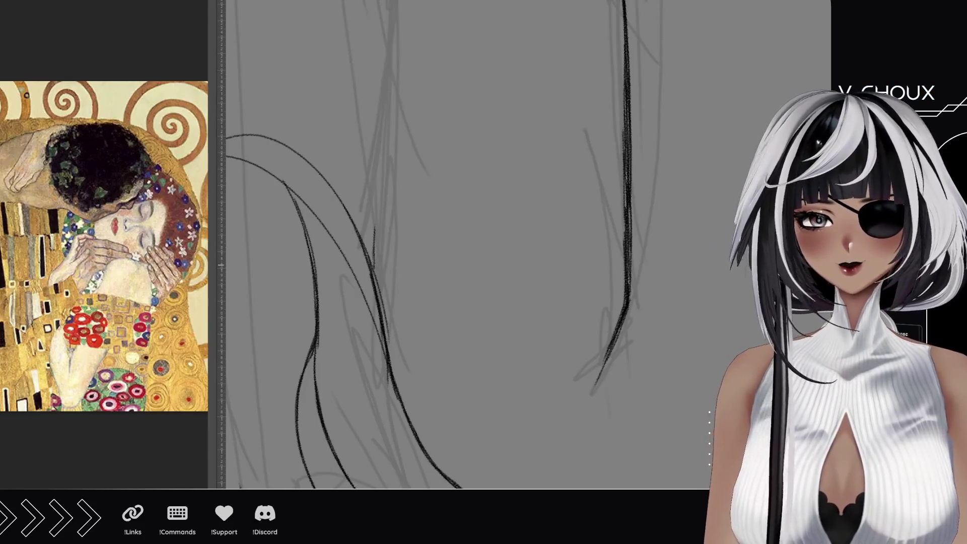
{"action": "left_click_drag", "start_coordinate": [374, 227], "coordinate": [372, 267]}
{"action": "left_click_drag", "start_coordinate": [376, 208], "coordinate": [372, 265]}
{"action": "left_click_drag", "start_coordinate": [376, 206], "coordinate": [373, 237]}
{"action": "left_click_drag", "start_coordinate": [373, 266], "coordinate": [380, 163]}
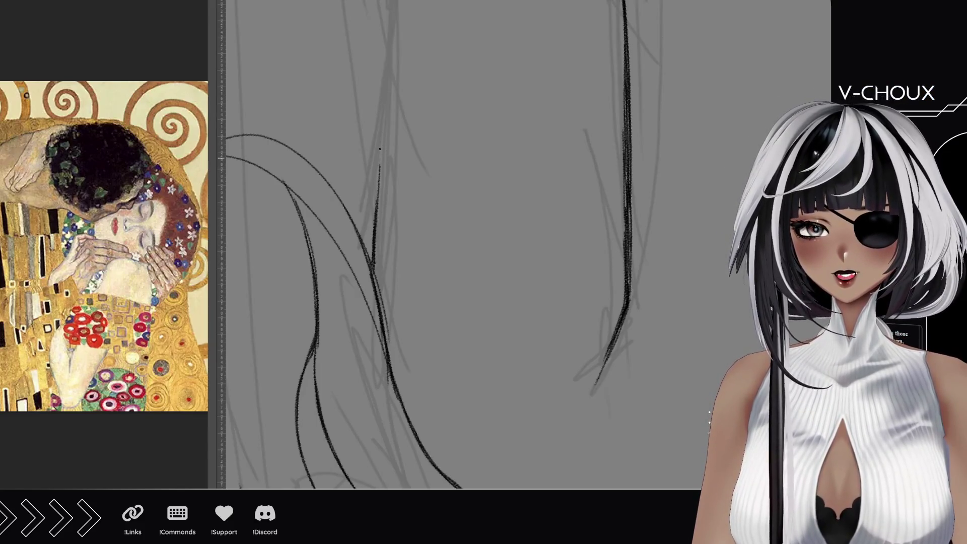
{"action": "left_click_drag", "start_coordinate": [376, 212], "coordinate": [383, 122]}
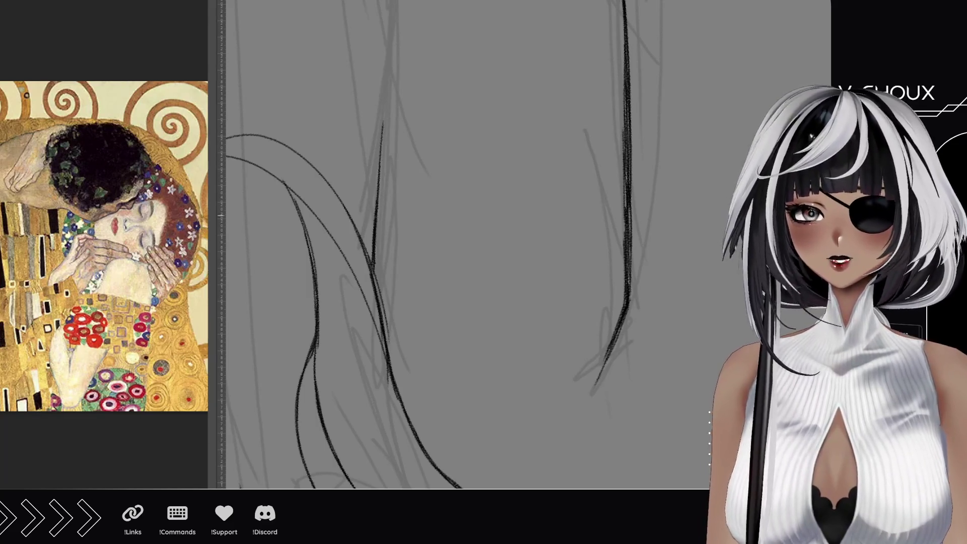
{"action": "left_click_drag", "start_coordinate": [375, 213], "coordinate": [382, 128]}
{"action": "mouse_move", "coordinate": [376, 197]}
{"action": "left_mouse_down"}
{"action": "mouse_move", "coordinate": [389, 57]}
{"action": "mouse_move", "coordinate": [387, 195]}
{"action": "left_mouse_up"}
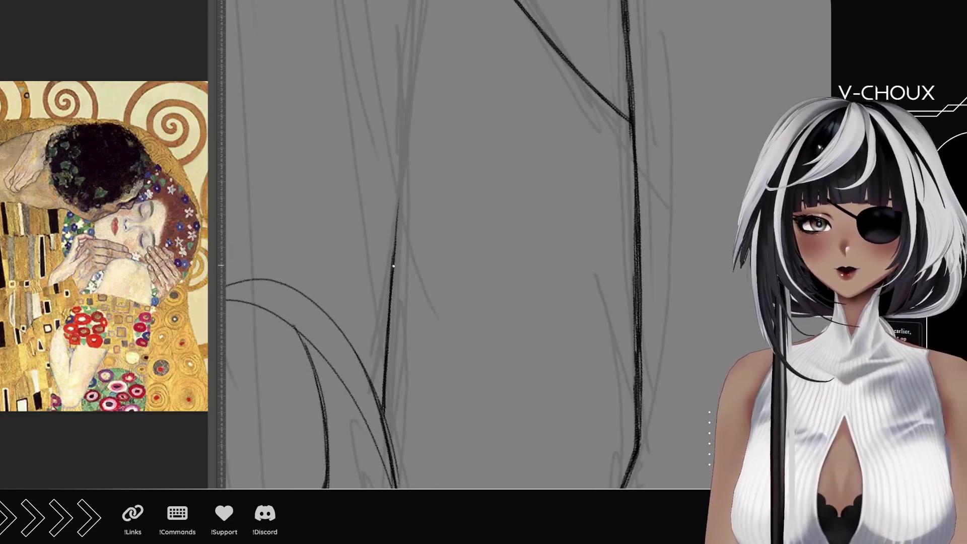
- Darken and thicken the drapery line as it runs upward
{"action": "left_click_drag", "start_coordinate": [391, 272], "coordinate": [398, 198]}
{"action": "left_click_drag", "start_coordinate": [393, 243], "coordinate": [401, 147]}
{"action": "left_click_drag", "start_coordinate": [397, 204], "coordinate": [406, 99]}
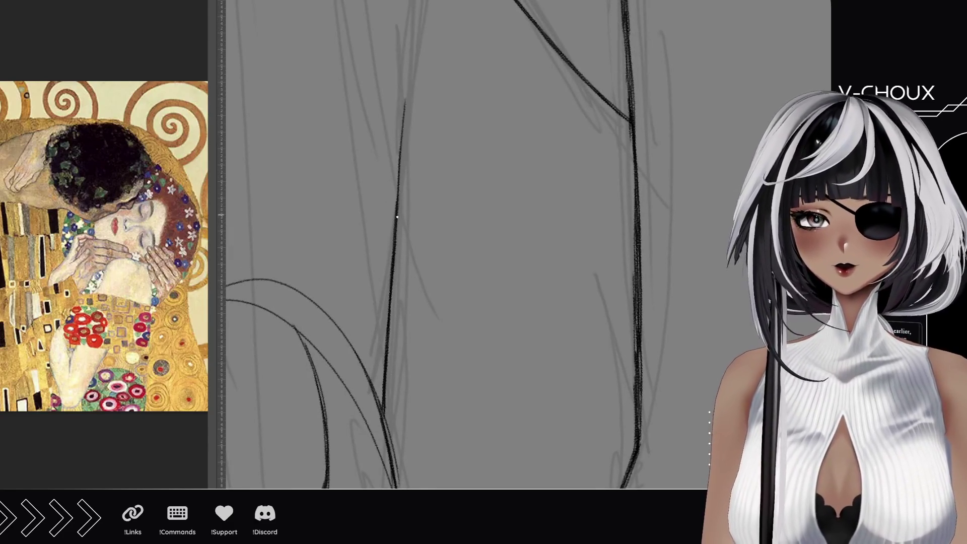
{"action": "left_click_drag", "start_coordinate": [397, 218], "coordinate": [402, 119]}
{"action": "left_click_drag", "start_coordinate": [398, 194], "coordinate": [406, 88]}
{"action": "left_click_drag", "start_coordinate": [401, 161], "coordinate": [412, 43]}
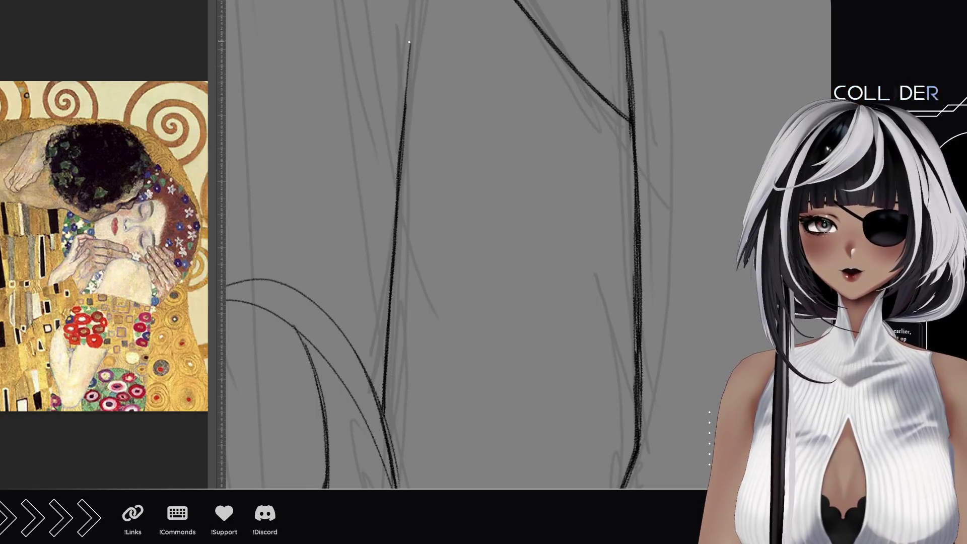
{"action": "mouse_move", "coordinate": [398, 75]}
{"action": "left_mouse_down"}
{"action": "mouse_move", "coordinate": [397, 201]}
{"action": "mouse_move", "coordinate": [412, 272]}
{"action": "left_mouse_up"}
- Extend the drapery line to the top, then zoom out to show the woman's head
{"action": "left_click_drag", "start_coordinate": [409, 316], "coordinate": [418, 205]}
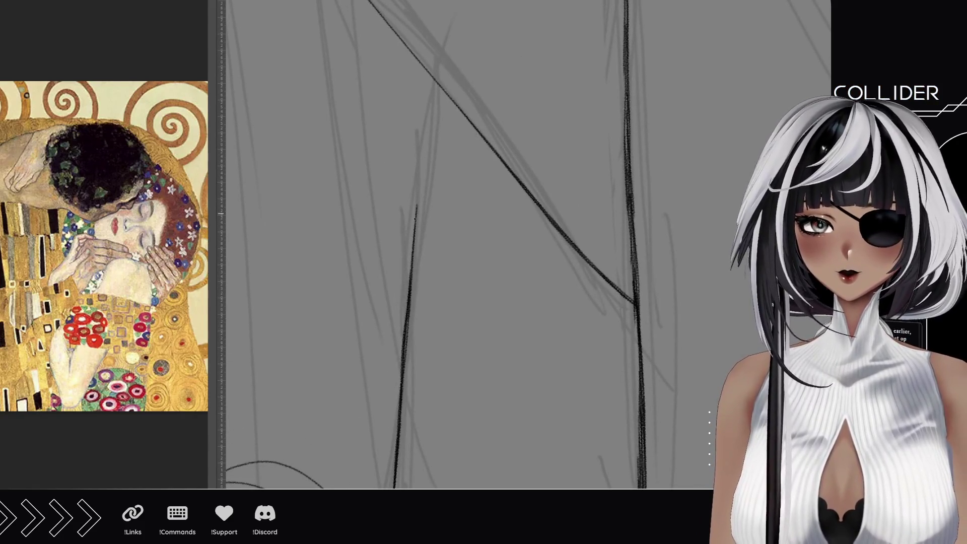
{"action": "left_click_drag", "start_coordinate": [411, 289], "coordinate": [422, 152]}
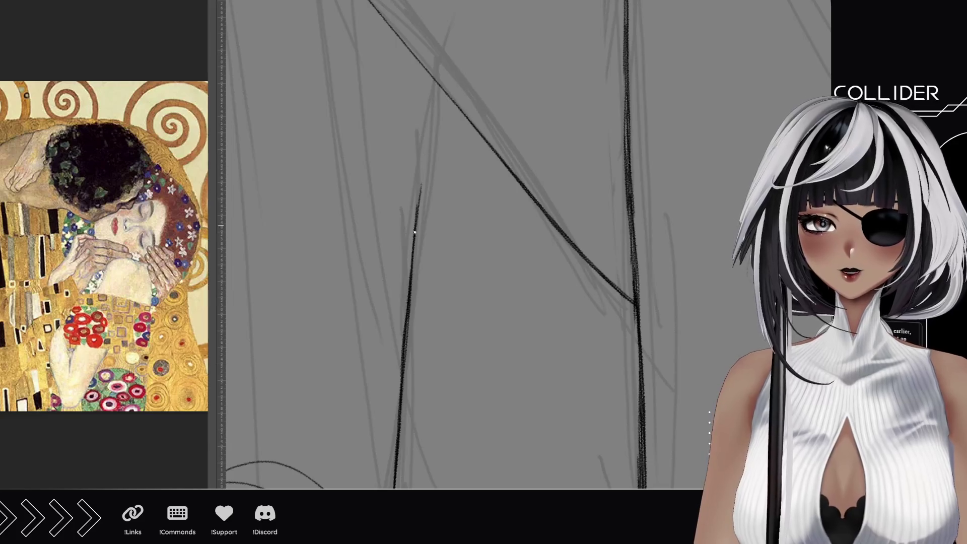
{"action": "left_click_drag", "start_coordinate": [413, 264], "coordinate": [425, 137]}
{"action": "left_click_drag", "start_coordinate": [418, 206], "coordinate": [436, 99]}
{"action": "left_click_drag", "start_coordinate": [421, 187], "coordinate": [433, 89]}
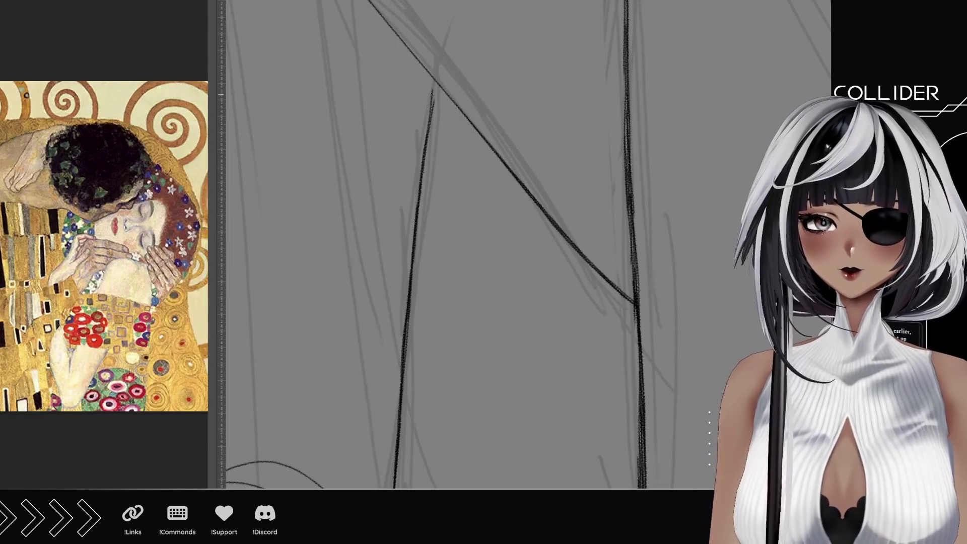
{"action": "mouse_move", "coordinate": [422, 155]}
{"action": "left_mouse_down"}
{"action": "mouse_move", "coordinate": [434, 77]}
{"action": "mouse_move", "coordinate": [428, 124]}
{"action": "left_mouse_up"}
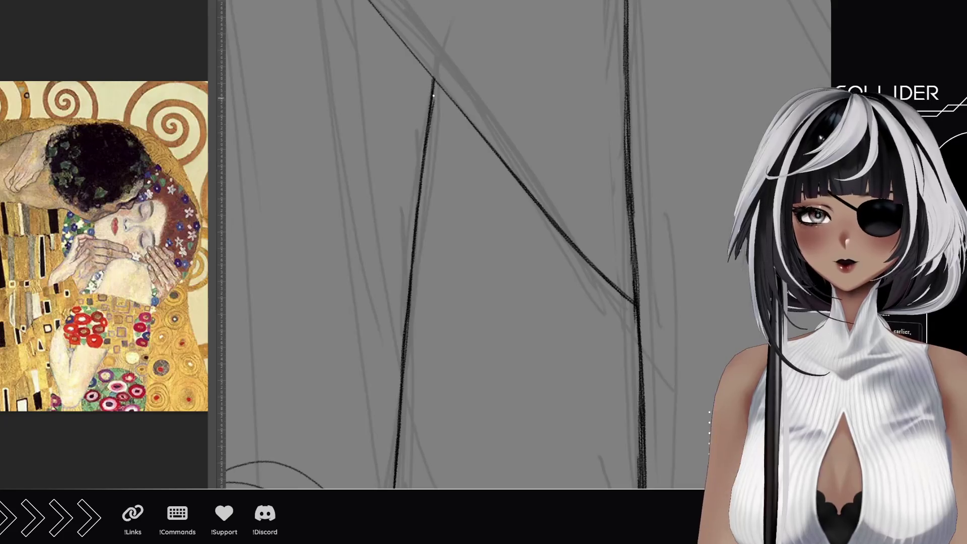
{"action": "left_click_drag", "start_coordinate": [437, 82], "coordinate": [429, 117]}
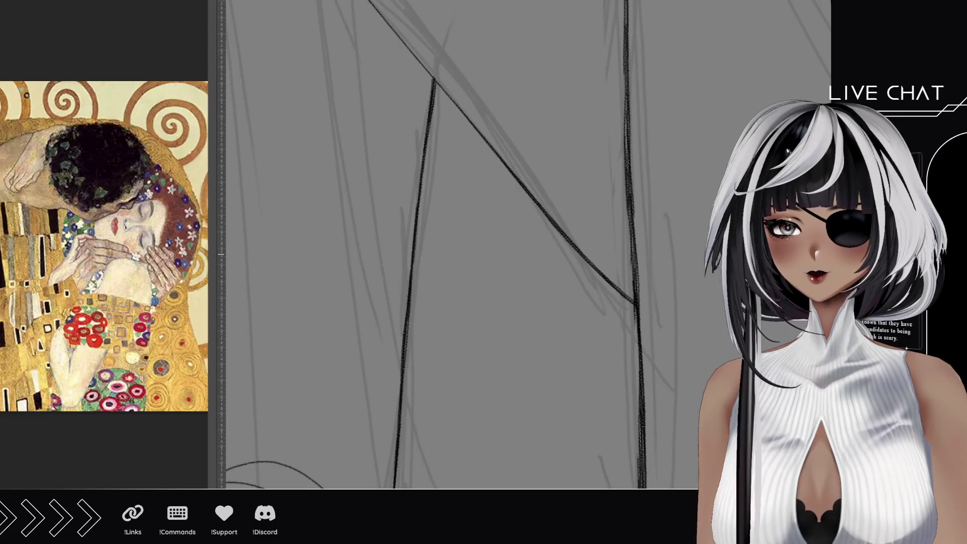
{"action": "scroll", "coordinate": [439, 331], "scroll_direction": "down", "scroll_amount": 5}
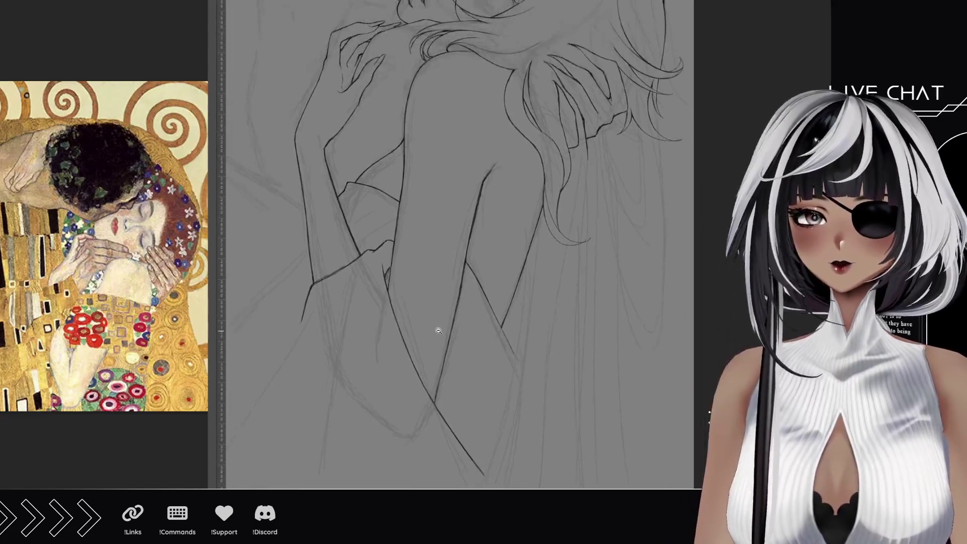
{"action": "scroll", "coordinate": [439, 331], "scroll_direction": "down", "scroll_amount": 2}
{"action": "mouse_move", "coordinate": [373, 173]}
{"action": "left_mouse_down"}
{"action": "mouse_move", "coordinate": [383, 205]}
{"action": "mouse_move", "coordinate": [434, 222]}
{"action": "left_mouse_up"}
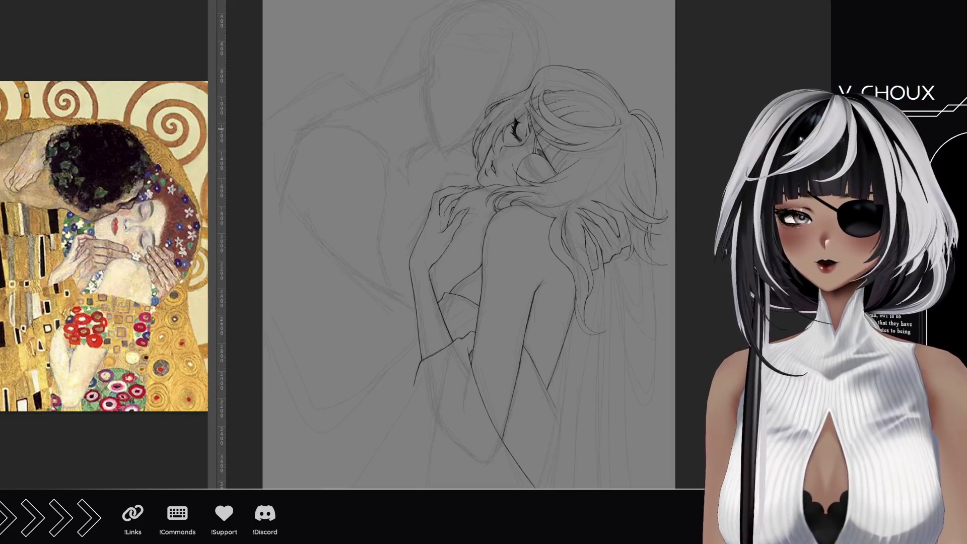
- Hide the rough sketch layer so only the woman's clean black ink lines show, then zoom in on her back
{"action": "key", "text": "ctrl+comma"}
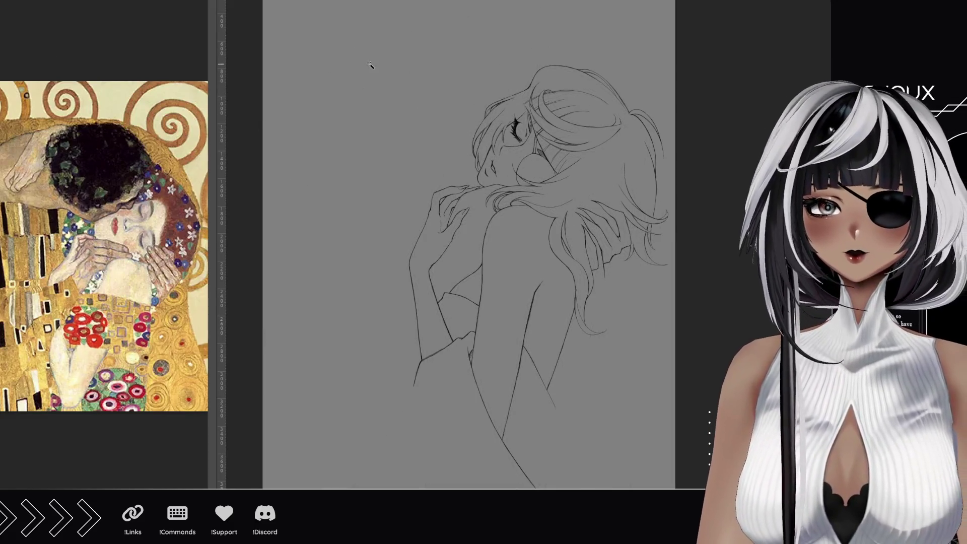
{"action": "left_click", "coordinate": [410, 67]}
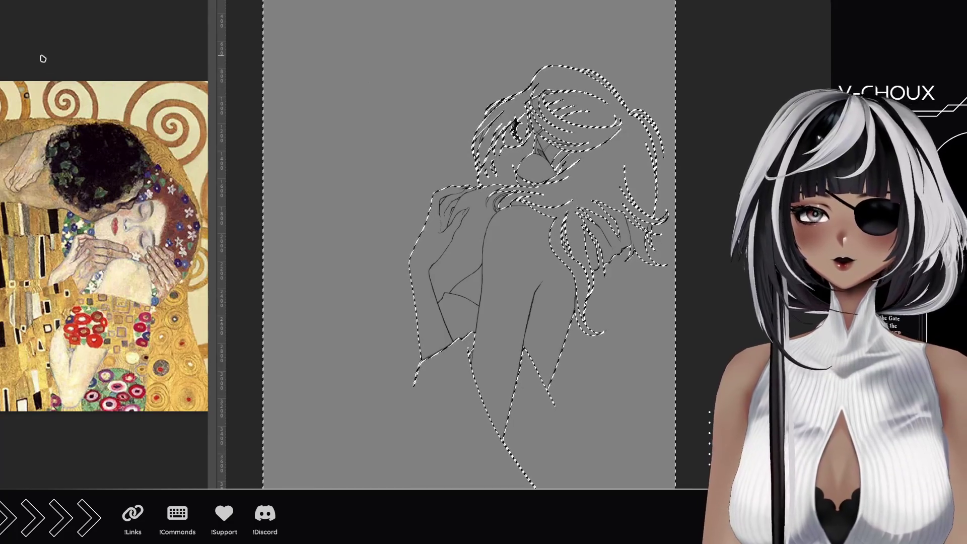
{"action": "key", "text": "ctrl+d"}
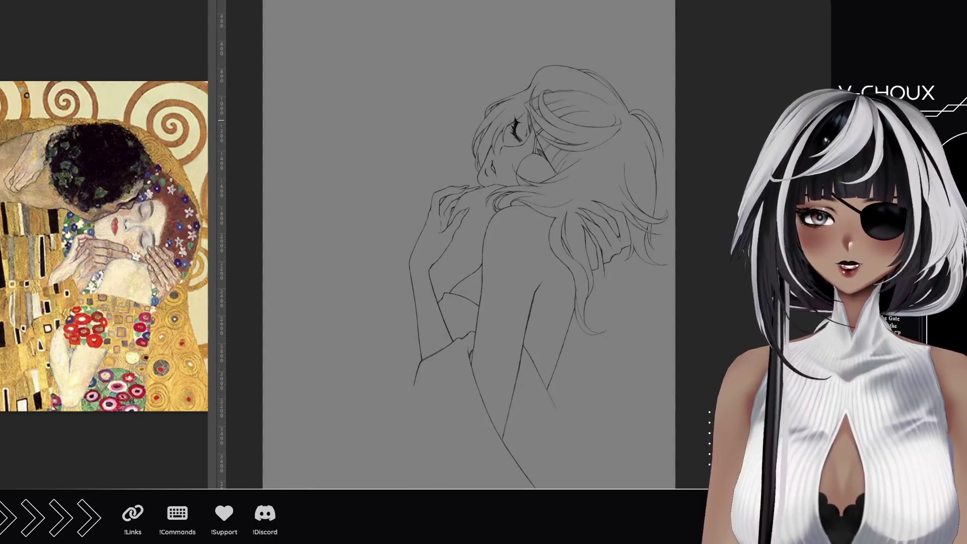
{"action": "mouse_move", "coordinate": [591, 304]}
{"action": "left_mouse_down"}
{"action": "mouse_move", "coordinate": [643, 281]}
{"action": "mouse_move", "coordinate": [637, 253]}
{"action": "mouse_move", "coordinate": [676, 231]}
{"action": "mouse_move", "coordinate": [685, 255]}
{"action": "left_mouse_up"}
{"action": "mouse_move", "coordinate": [428, 388]}
{"action": "left_mouse_down"}
{"action": "mouse_move", "coordinate": [594, 173]}
{"action": "mouse_move", "coordinate": [559, 276]}
{"action": "mouse_move", "coordinate": [543, 403]}
{"action": "mouse_move", "coordinate": [691, 179]}
{"action": "mouse_move", "coordinate": [709, 119]}
{"action": "left_mouse_up"}
- Survey the lineart around the hands, face and hair, testing then clearing a line-art selection
{"action": "mouse_move", "coordinate": [552, 103]}
{"action": "left_mouse_down"}
{"action": "mouse_move", "coordinate": [539, 138]}
{"action": "mouse_move", "coordinate": [615, 361]}
{"action": "mouse_move", "coordinate": [739, 181]}
{"action": "left_mouse_up"}
{"action": "mouse_move", "coordinate": [528, 91]}
{"action": "left_mouse_down"}
{"action": "mouse_move", "coordinate": [512, 337]}
{"action": "mouse_move", "coordinate": [572, 313]}
{"action": "left_mouse_up"}
{"action": "mouse_move", "coordinate": [373, 177]}
{"action": "left_mouse_down"}
{"action": "mouse_move", "coordinate": [463, 283]}
{"action": "mouse_move", "coordinate": [417, 398]}
{"action": "left_mouse_up"}
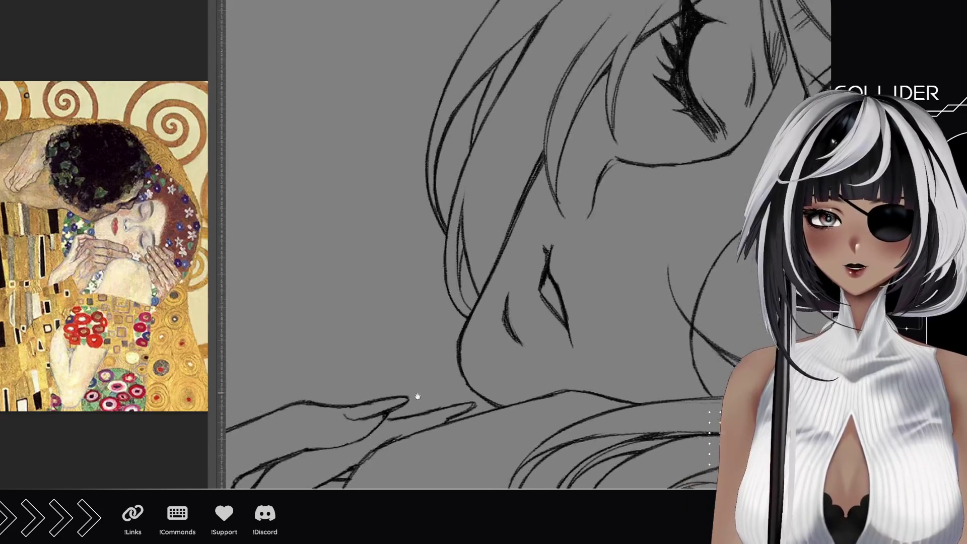
{"action": "mouse_move", "coordinate": [580, 15]}
{"action": "left_mouse_down"}
{"action": "mouse_move", "coordinate": [587, 112]}
{"action": "mouse_move", "coordinate": [534, 252]}
{"action": "mouse_move", "coordinate": [368, 331]}
{"action": "mouse_move", "coordinate": [595, 216]}
{"action": "mouse_move", "coordinate": [537, 242]}
{"action": "mouse_move", "coordinate": [524, 293]}
{"action": "left_mouse_up"}
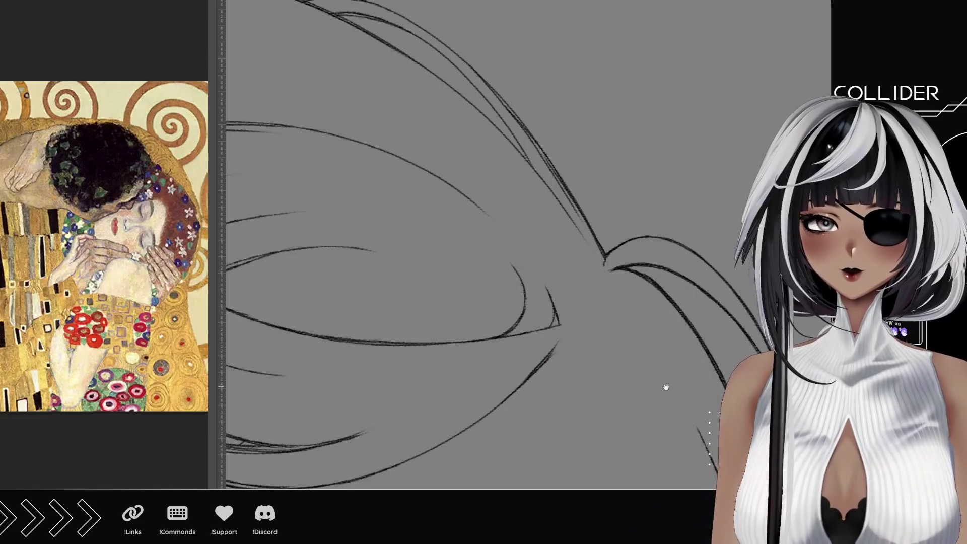
{"action": "left_click_drag", "start_coordinate": [665, 388], "coordinate": [494, 98]}
{"action": "left_click_drag", "start_coordinate": [492, 367], "coordinate": [448, 15]}
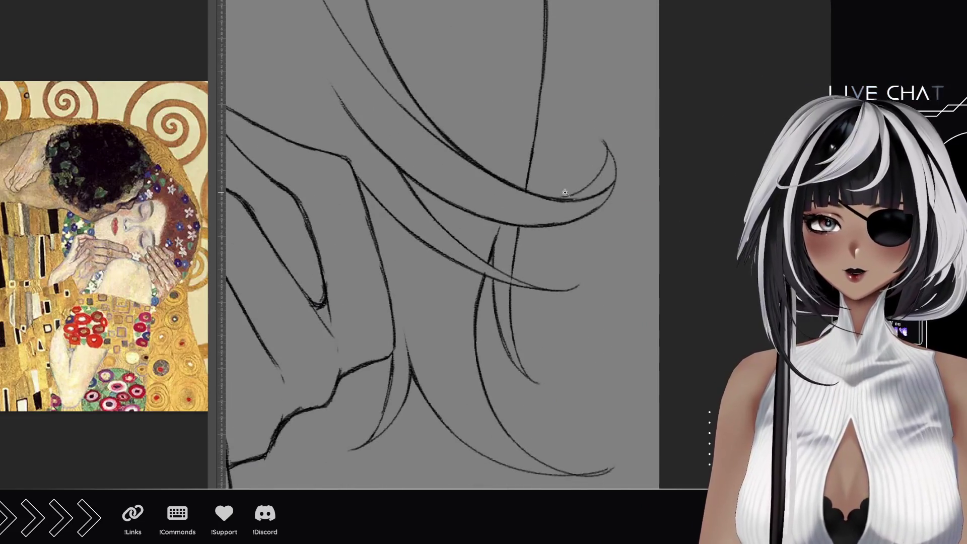
{"action": "mouse_move", "coordinate": [579, 197]}
{"action": "left_mouse_down"}
{"action": "mouse_move", "coordinate": [460, 404]}
{"action": "mouse_move", "coordinate": [537, 186]}
{"action": "mouse_move", "coordinate": [566, 156]}
{"action": "left_mouse_up"}
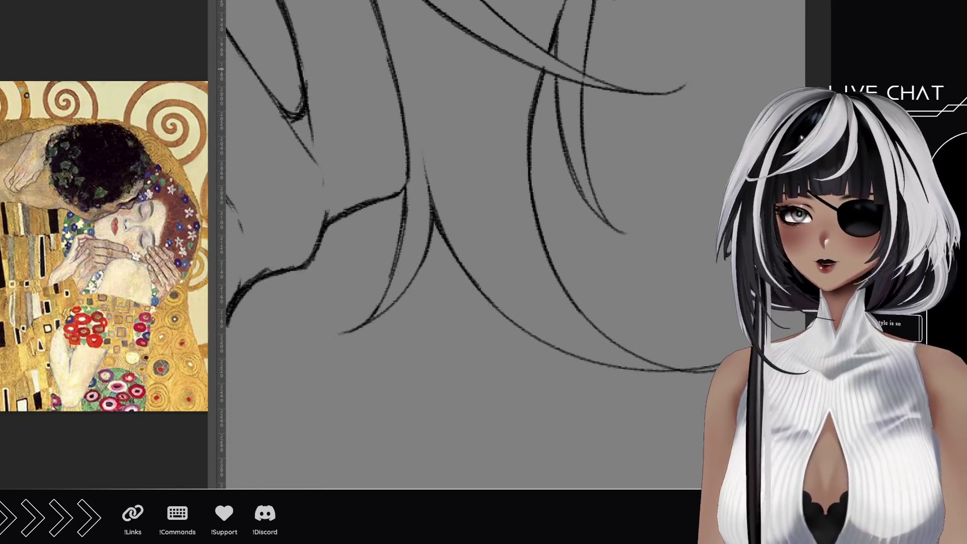
{"action": "left_click", "coordinate": [480, 387]}
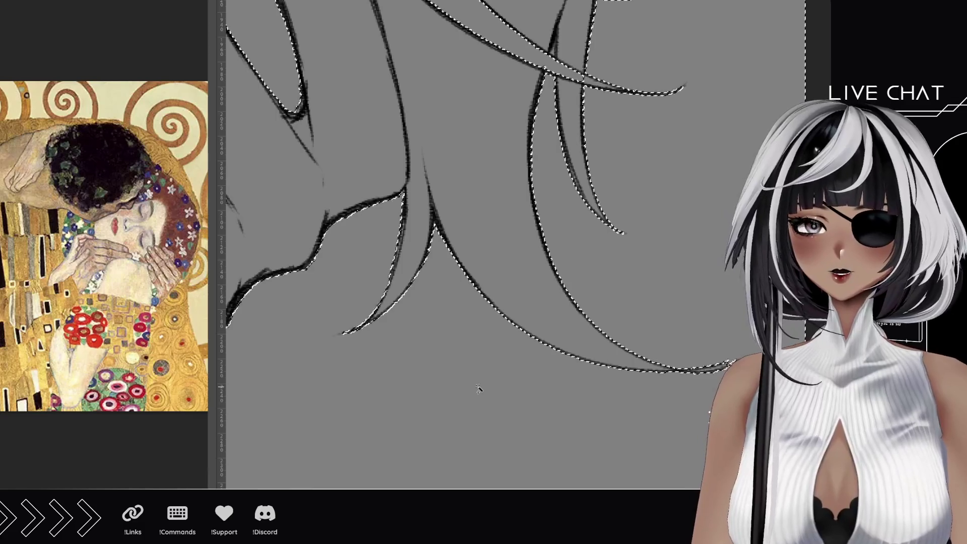
{"action": "scroll", "coordinate": [478, 382], "scroll_direction": "down", "scroll_amount": 2}
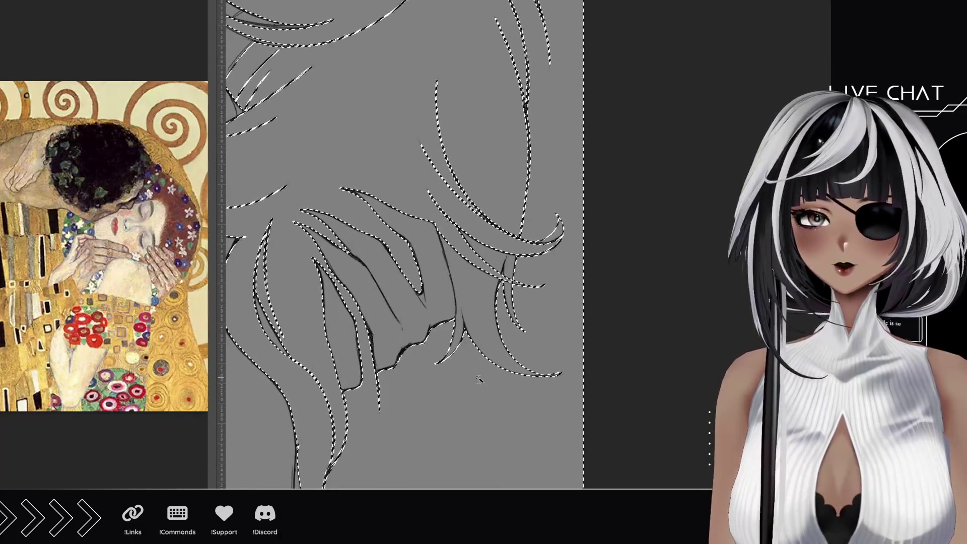
{"action": "left_click_drag", "start_coordinate": [411, 404], "coordinate": [519, 300]}
{"action": "key", "text": "ctrl+d"}
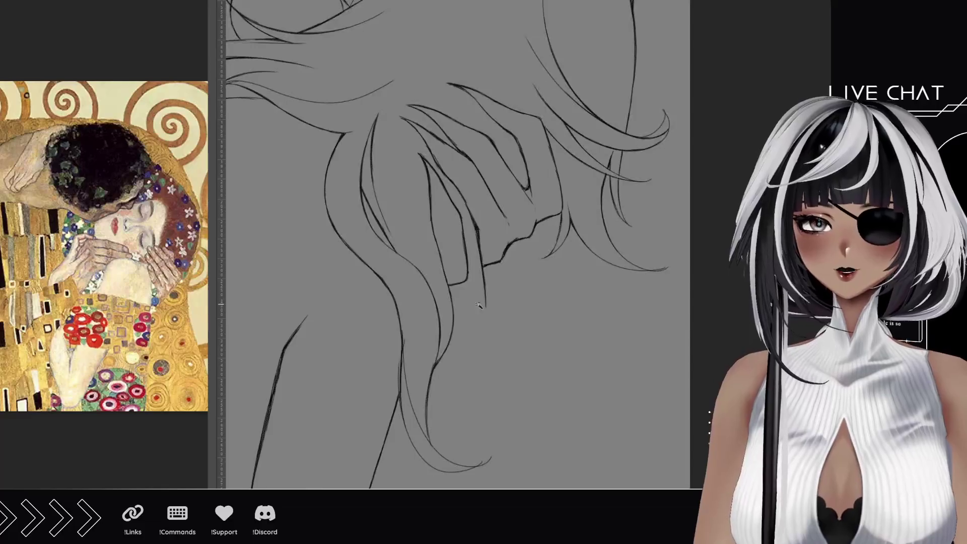
{"action": "scroll", "coordinate": [450, 312], "scroll_direction": "up", "scroll_amount": 4}
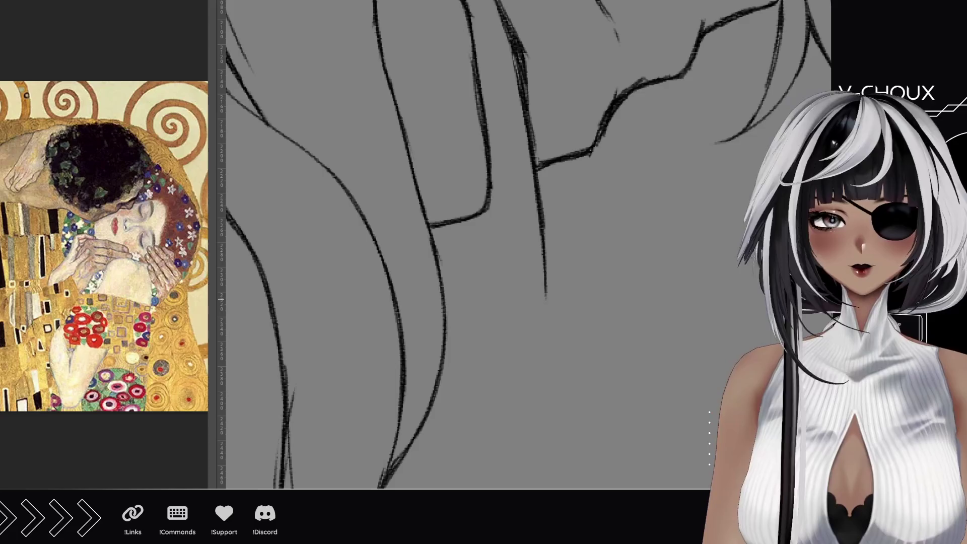
- Rotate the canvas and draw long curved hair strands, undoing the misplaced ones
{"action": "mouse_move", "coordinate": [524, 299]}
{"action": "left_mouse_down"}
{"action": "mouse_move", "coordinate": [381, 129]}
{"action": "mouse_move", "coordinate": [529, 360]}
{"action": "mouse_move", "coordinate": [469, 319]}
{"action": "left_mouse_up"}
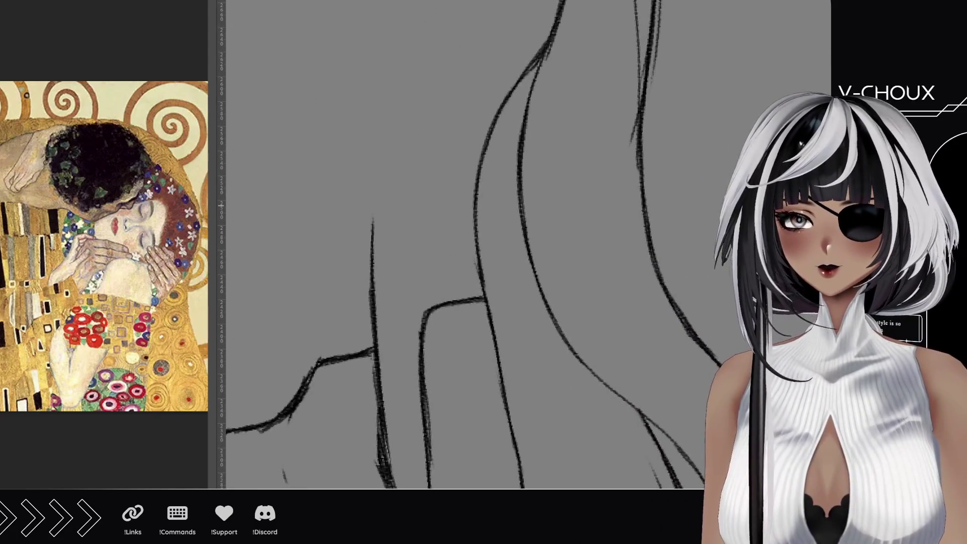
{"action": "left_click_drag", "start_coordinate": [376, 309], "coordinate": [506, 31]}
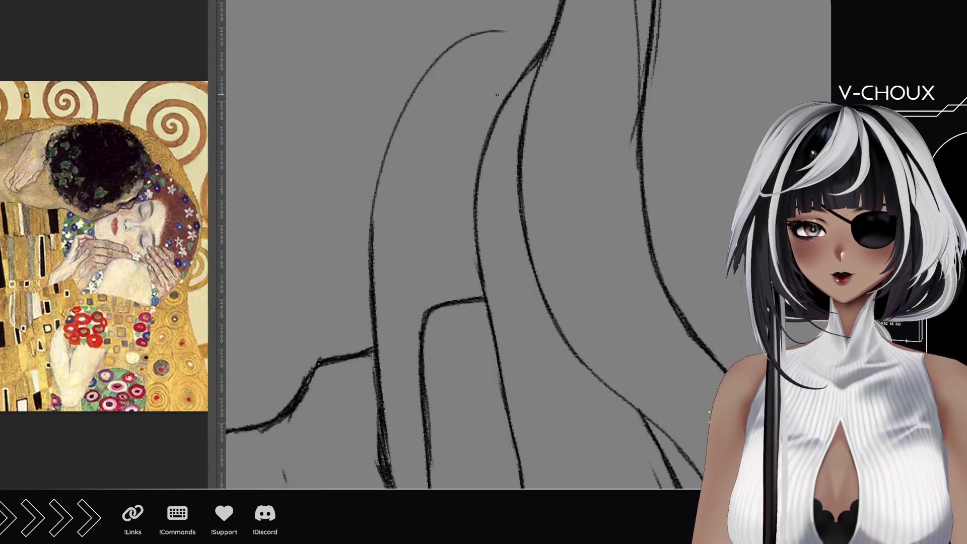
{"action": "left_click_drag", "start_coordinate": [425, 341], "coordinate": [491, 124]}
{"action": "key", "text": "ctrl+z"}
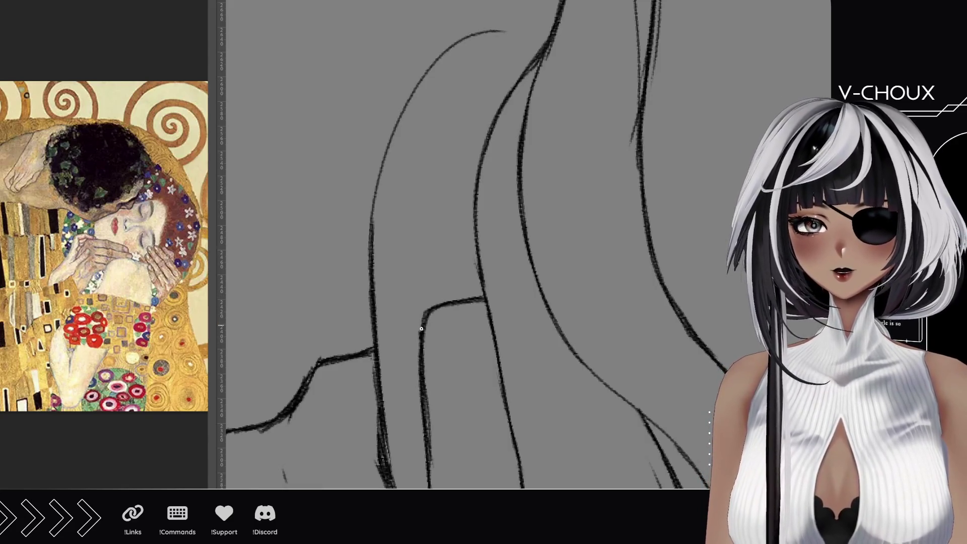
{"action": "left_click_drag", "start_coordinate": [418, 347], "coordinate": [544, 1]}
{"action": "left_click_drag", "start_coordinate": [472, 110], "coordinate": [467, 201]}
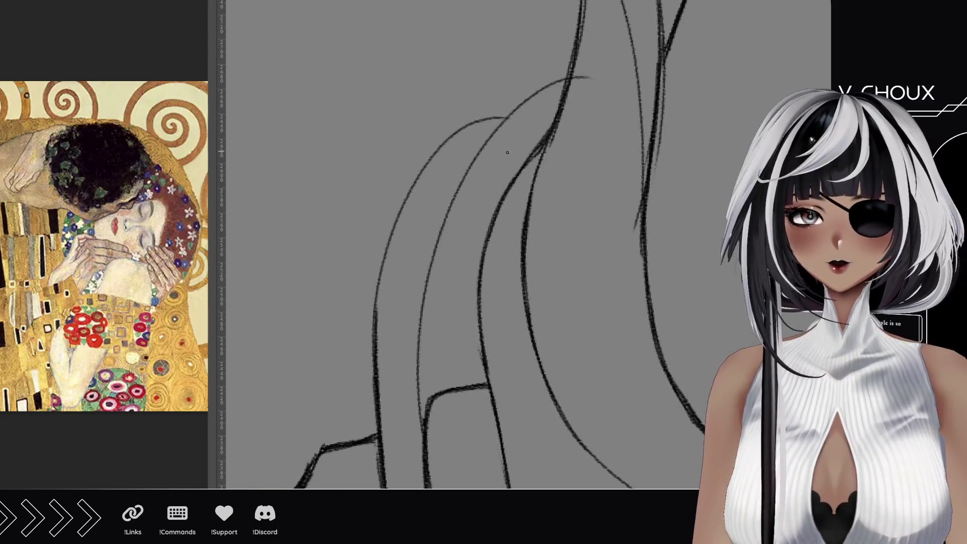
{"action": "key", "text": "ctrl+z"}
- Add more curved strands, an inner rising strand and a small hump inside the hair
{"action": "mouse_move", "coordinate": [424, 448]}
{"action": "left_mouse_down"}
{"action": "mouse_move", "coordinate": [414, 298]}
{"action": "mouse_move", "coordinate": [526, 103]}
{"action": "left_mouse_up"}
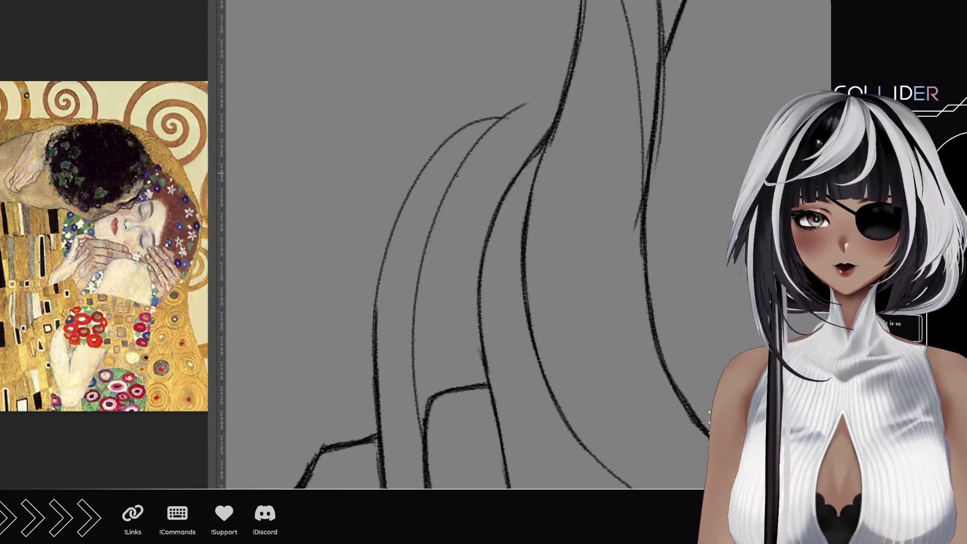
{"action": "mouse_move", "coordinate": [375, 297]}
{"action": "left_mouse_down"}
{"action": "mouse_move", "coordinate": [398, 212]}
{"action": "mouse_move", "coordinate": [444, 151]}
{"action": "mouse_move", "coordinate": [527, 103]}
{"action": "left_mouse_up"}
{"action": "left_click_drag", "start_coordinate": [474, 123], "coordinate": [557, 106]}
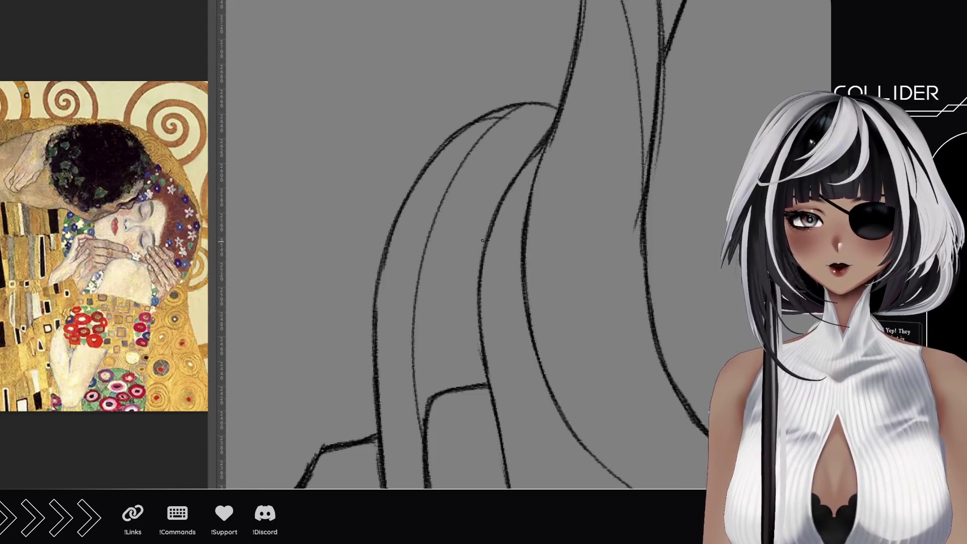
{"action": "mouse_move", "coordinate": [439, 391]}
{"action": "left_mouse_down"}
{"action": "mouse_move", "coordinate": [449, 315]}
{"action": "mouse_move", "coordinate": [483, 261]}
{"action": "left_mouse_up"}
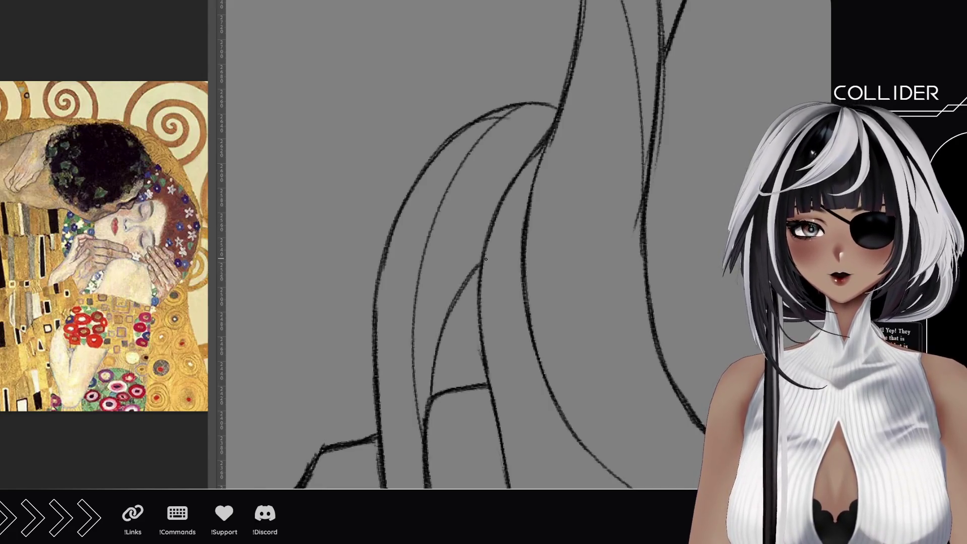
{"action": "mouse_move", "coordinate": [438, 355]}
{"action": "left_mouse_down"}
{"action": "mouse_move", "coordinate": [481, 353]}
{"action": "mouse_move", "coordinate": [474, 339]}
{"action": "left_mouse_up"}
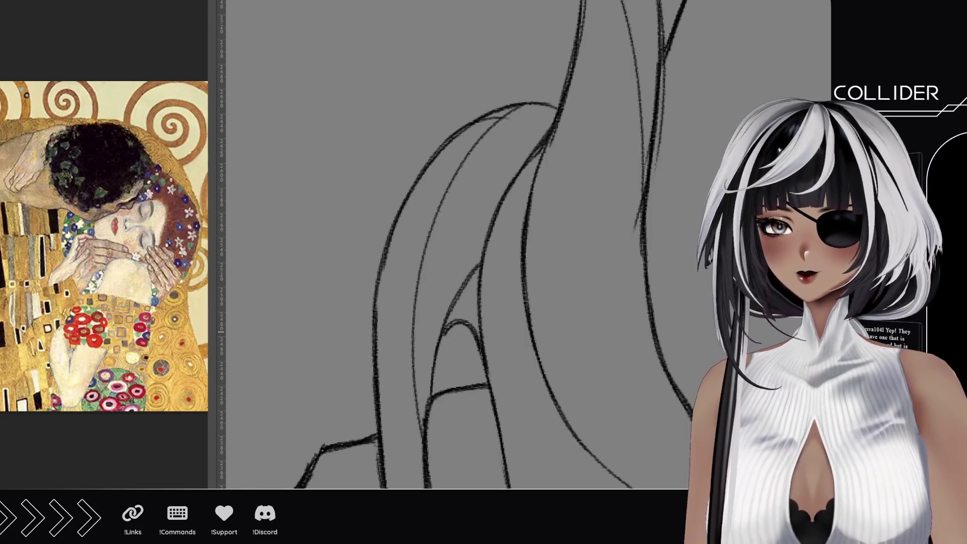
{"action": "scroll", "coordinate": [421, 289], "scroll_direction": "down", "scroll_amount": 8}
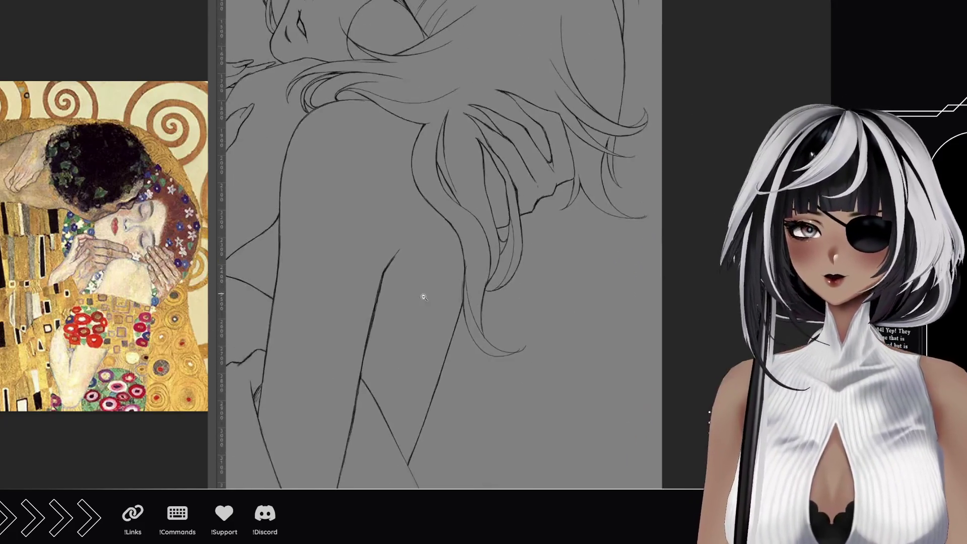
- Centre the figure, select and refine the grey background around it, then clear the selection
{"action": "scroll", "coordinate": [421, 290], "scroll_direction": "down", "scroll_amount": 1}
{"action": "left_click_drag", "start_coordinate": [373, 181], "coordinate": [480, 204]}
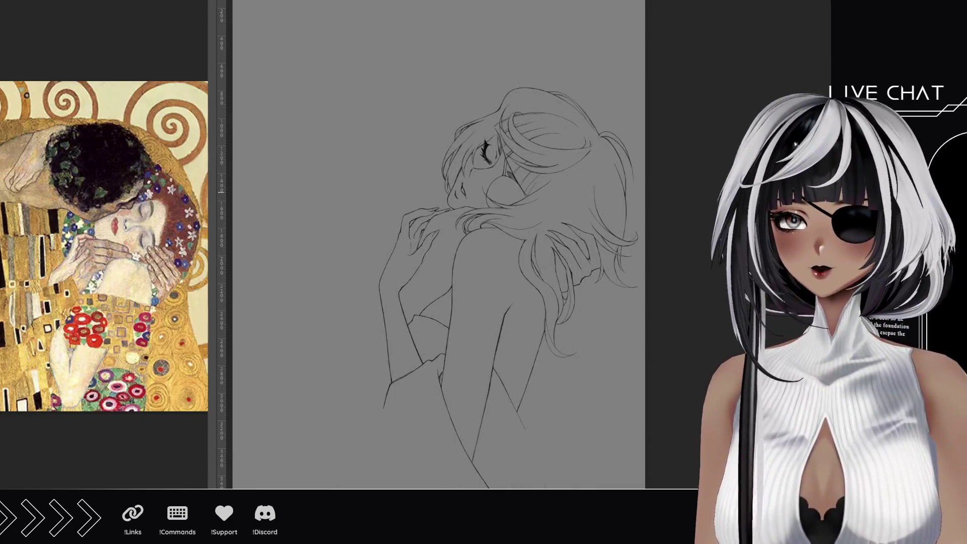
{"action": "left_click", "coordinate": [422, 187]}
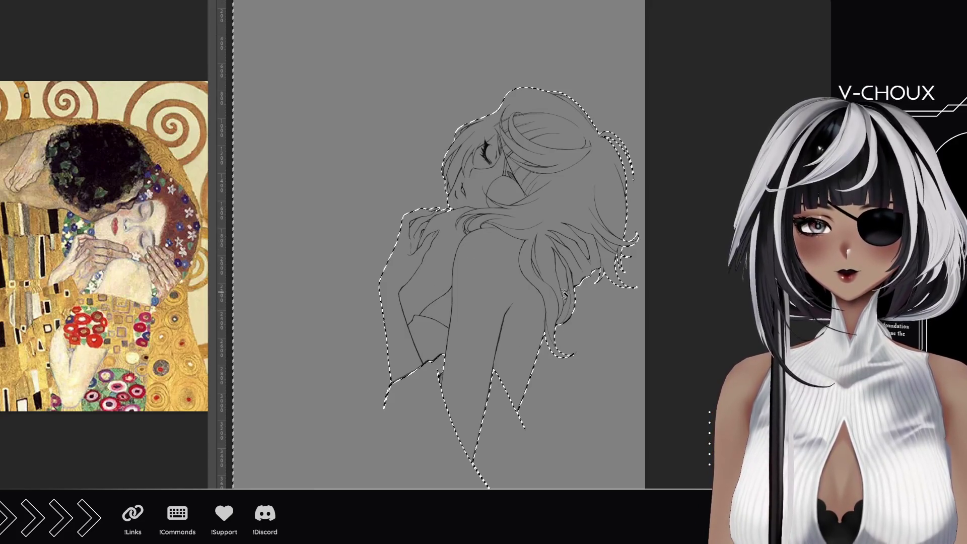
{"action": "mouse_move", "coordinate": [589, 189]}
{"action": "left_mouse_down"}
{"action": "mouse_move", "coordinate": [607, 141]}
{"action": "mouse_move", "coordinate": [567, 101]}
{"action": "left_mouse_up"}
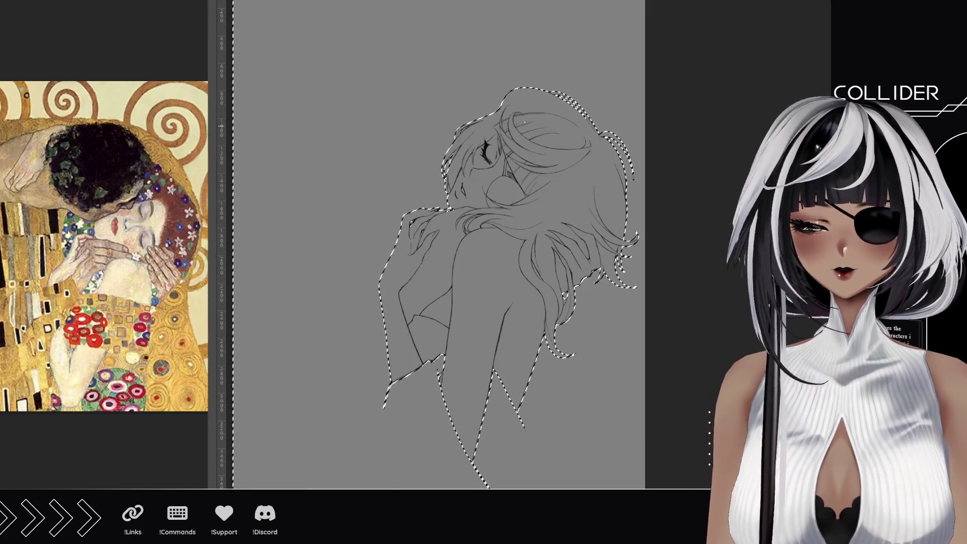
{"action": "key", "text": "ctrl+d"}
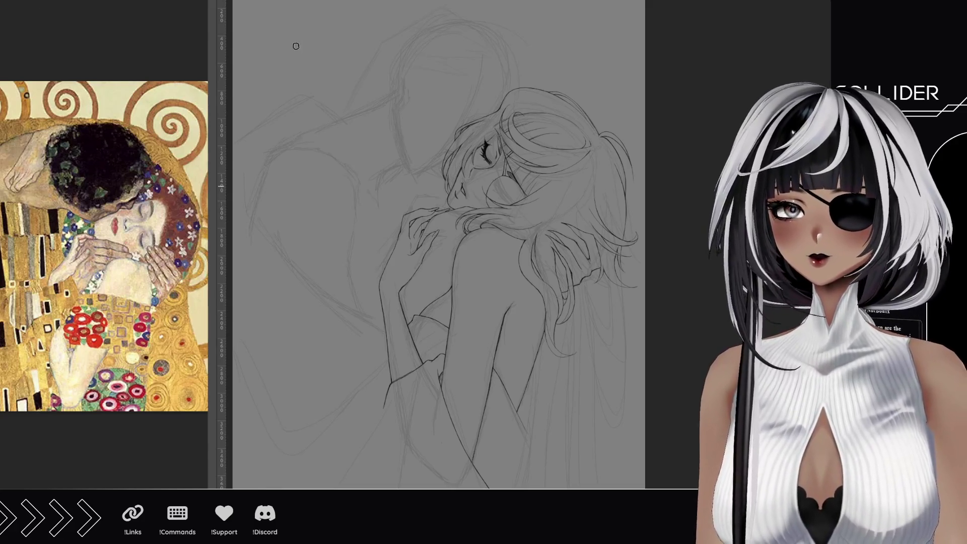
- Outline the man's silhouette in black: chin line, shoulder line and an arc over his head
{"action": "left_click_drag", "start_coordinate": [319, 181], "coordinate": [366, 177]}
{"action": "mouse_move", "coordinate": [391, 123]}
{"action": "left_mouse_down"}
{"action": "mouse_move", "coordinate": [440, 205]}
{"action": "mouse_move", "coordinate": [459, 132]}
{"action": "mouse_move", "coordinate": [486, 88]}
{"action": "left_mouse_up"}
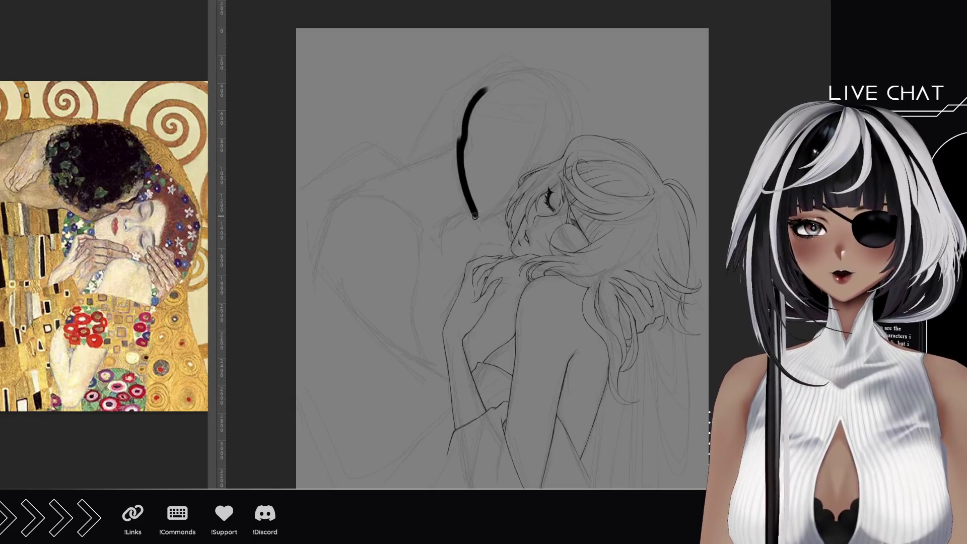
{"action": "left_click_drag", "start_coordinate": [473, 214], "coordinate": [516, 200]}
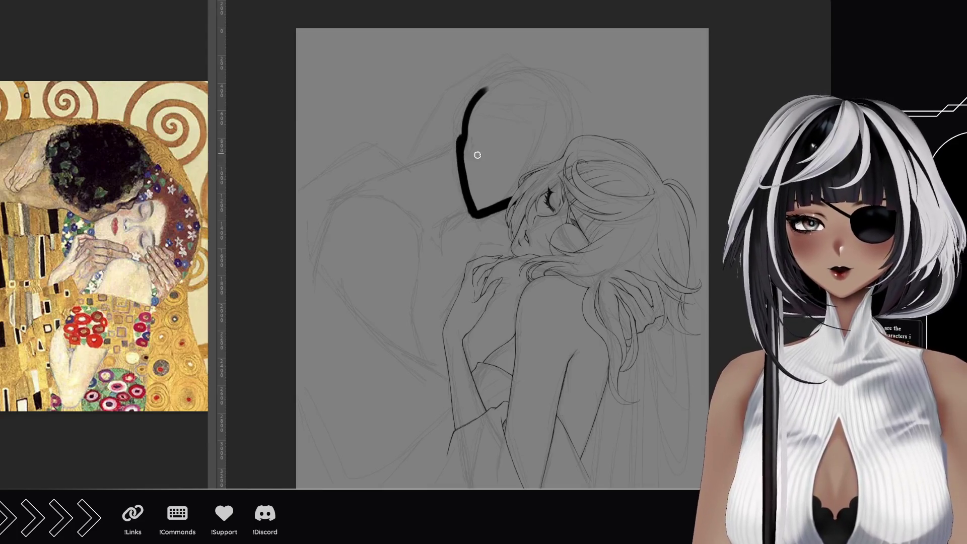
{"action": "left_click_drag", "start_coordinate": [343, 198], "coordinate": [436, 147]}
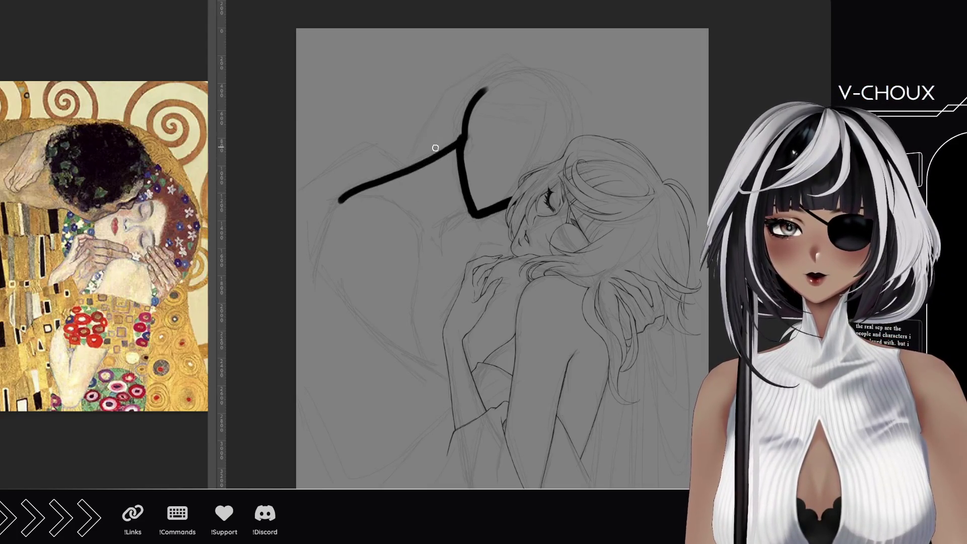
{"action": "mouse_move", "coordinate": [391, 176]}
{"action": "left_mouse_down"}
{"action": "mouse_move", "coordinate": [463, 143]}
{"action": "mouse_move", "coordinate": [492, 71]}
{"action": "mouse_move", "coordinate": [536, 82]}
{"action": "left_mouse_up"}
{"action": "key", "text": "ctrl+z"}
{"action": "left_click_drag", "start_coordinate": [476, 88], "coordinate": [580, 98]}
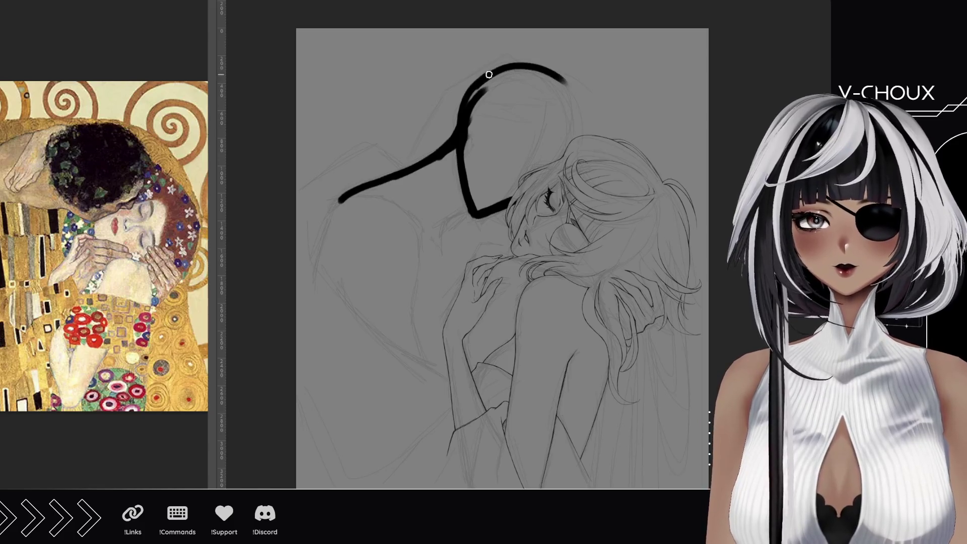
{"action": "left_click_drag", "start_coordinate": [488, 74], "coordinate": [583, 100]}
{"action": "key", "text": "ctrl+z"}
{"action": "left_click_drag", "start_coordinate": [544, 68], "coordinate": [578, 128]}
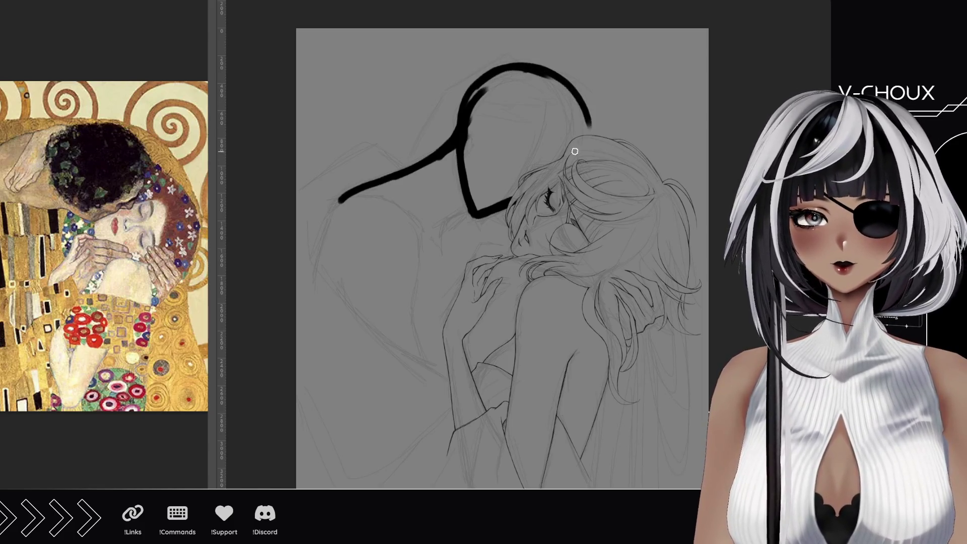
{"action": "key", "text": "ctrl+z"}
{"action": "left_click_drag", "start_coordinate": [554, 77], "coordinate": [577, 135]}
{"action": "left_click_drag", "start_coordinate": [548, 74], "coordinate": [574, 135]}
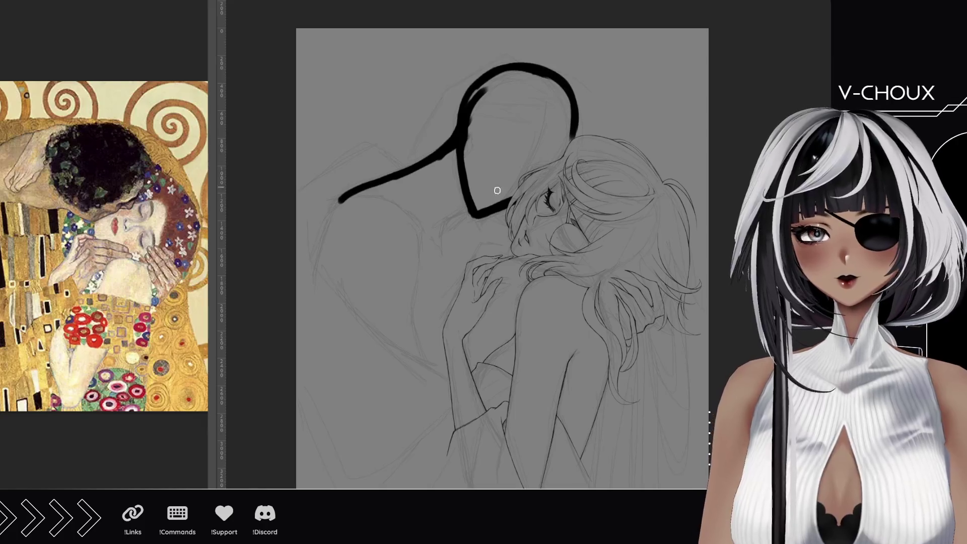
{"action": "mouse_move", "coordinate": [478, 207]}
{"action": "left_mouse_down"}
{"action": "mouse_move", "coordinate": [465, 158]}
{"action": "mouse_move", "coordinate": [496, 76]}
{"action": "left_mouse_up"}
{"action": "mouse_move", "coordinate": [478, 211]}
{"action": "left_mouse_down"}
{"action": "mouse_move", "coordinate": [501, 199]}
{"action": "mouse_move", "coordinate": [482, 204]}
{"action": "mouse_move", "coordinate": [486, 181]}
{"action": "mouse_move", "coordinate": [471, 147]}
{"action": "mouse_move", "coordinate": [523, 183]}
{"action": "mouse_move", "coordinate": [468, 152]}
{"action": "mouse_move", "coordinate": [504, 156]}
{"action": "mouse_move", "coordinate": [529, 176]}
{"action": "mouse_move", "coordinate": [479, 107]}
{"action": "mouse_move", "coordinate": [535, 96]}
{"action": "mouse_move", "coordinate": [504, 131]}
{"action": "mouse_move", "coordinate": [554, 166]}
{"action": "left_mouse_up"}
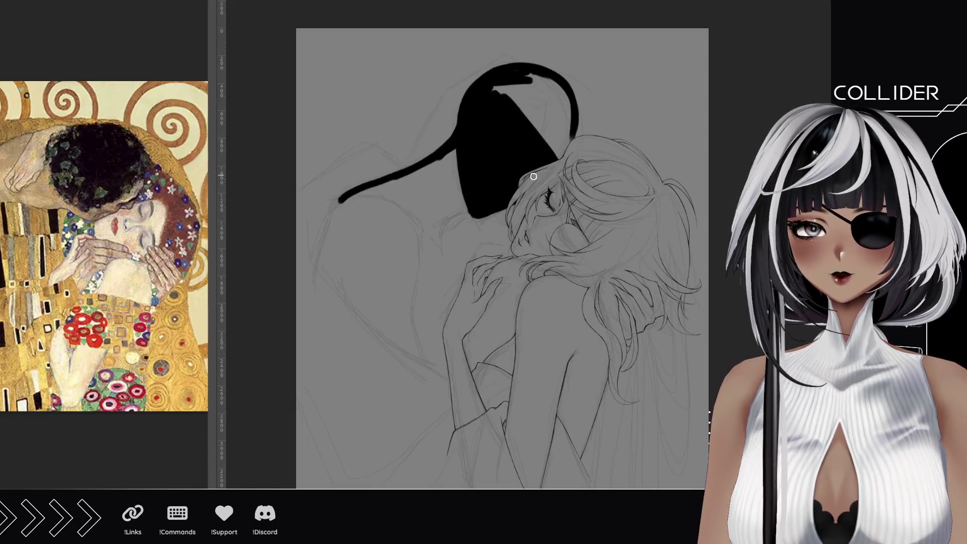
- Fill the man's head solid black out to its right edge
{"action": "mouse_move", "coordinate": [491, 83]}
{"action": "left_mouse_down"}
{"action": "mouse_move", "coordinate": [516, 97]}
{"action": "mouse_move", "coordinate": [541, 89]}
{"action": "mouse_move", "coordinate": [537, 77]}
{"action": "left_mouse_up"}
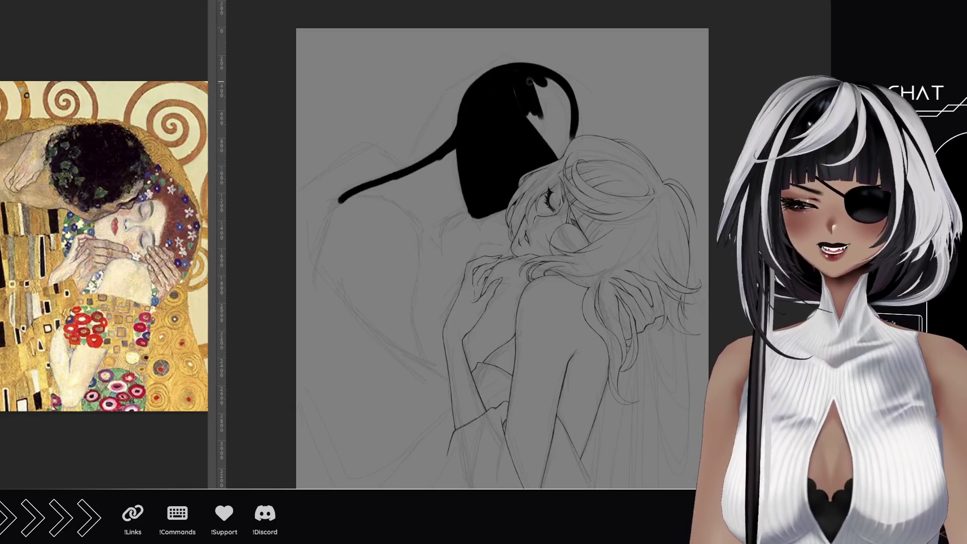
{"action": "mouse_move", "coordinate": [551, 77]}
{"action": "left_mouse_down"}
{"action": "mouse_move", "coordinate": [567, 104]}
{"action": "mouse_move", "coordinate": [560, 147]}
{"action": "left_mouse_up"}
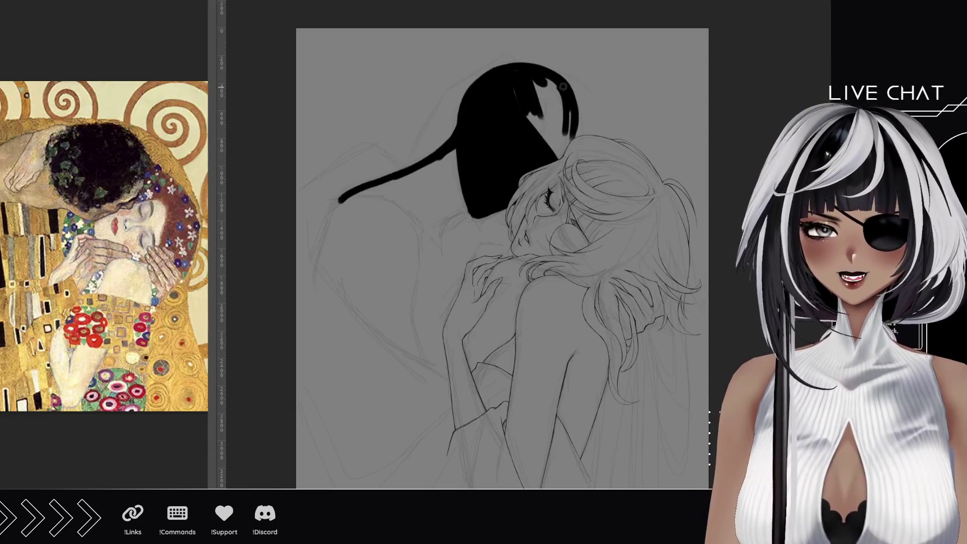
{"action": "left_click_drag", "start_coordinate": [565, 86], "coordinate": [569, 136]}
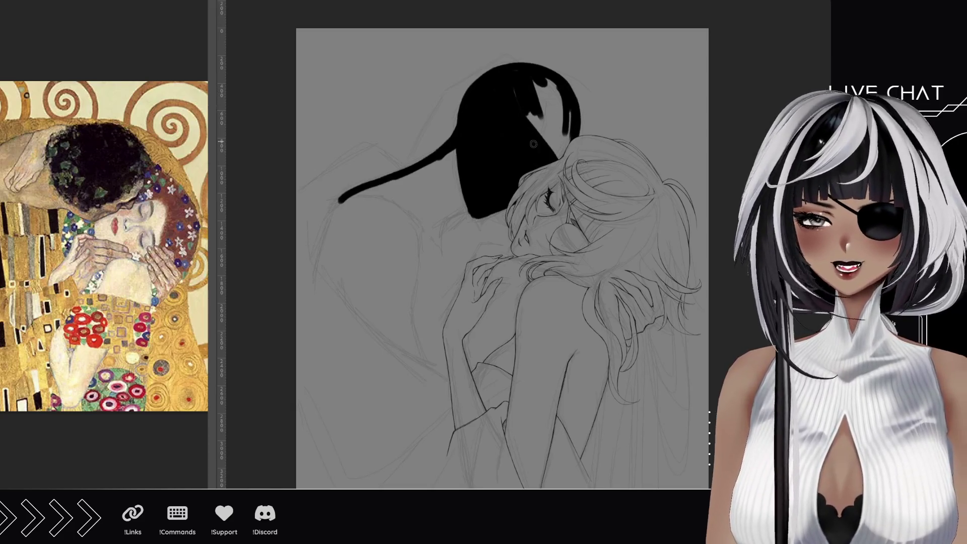
{"action": "mouse_move", "coordinate": [521, 86]}
{"action": "left_mouse_down"}
{"action": "mouse_move", "coordinate": [546, 104]}
{"action": "mouse_move", "coordinate": [556, 86]}
{"action": "mouse_move", "coordinate": [564, 126]}
{"action": "mouse_move", "coordinate": [538, 123]}
{"action": "mouse_move", "coordinate": [551, 151]}
{"action": "left_mouse_up"}
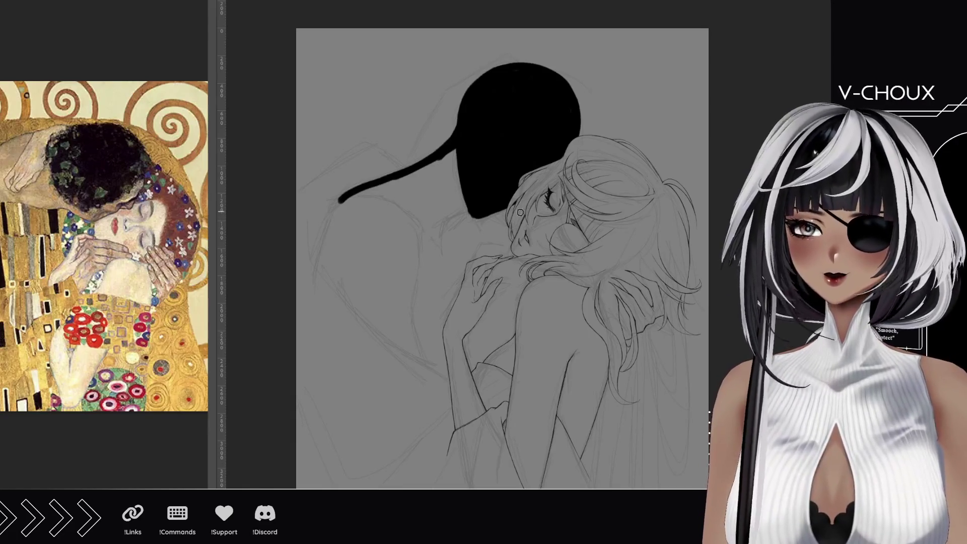
- Paint the man's neck and a thick black band down the left side
{"action": "mouse_move", "coordinate": [520, 212]}
{"action": "left_mouse_down"}
{"action": "mouse_move", "coordinate": [580, 166]}
{"action": "mouse_move", "coordinate": [603, 181]}
{"action": "left_mouse_up"}
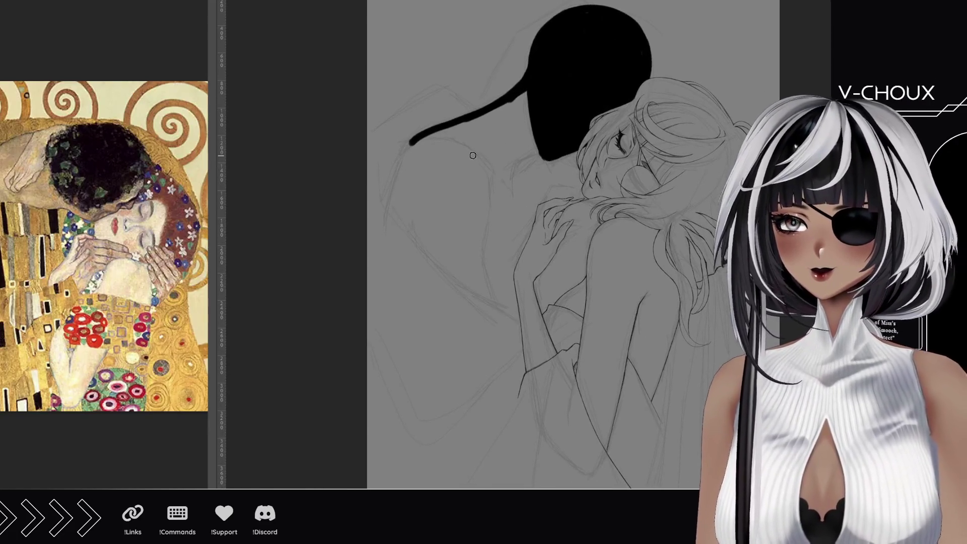
{"action": "left_click_drag", "start_coordinate": [543, 146], "coordinate": [517, 198]}
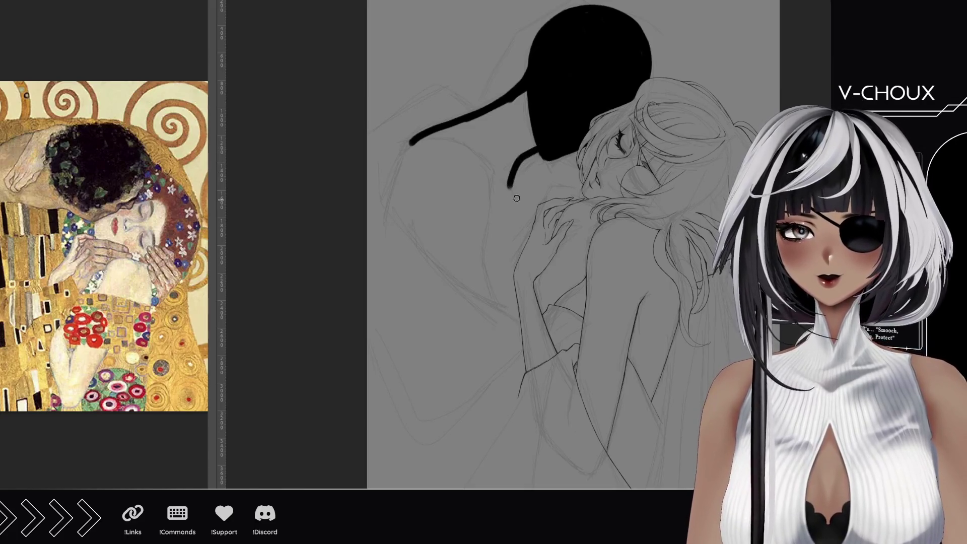
{"action": "left_click_drag", "start_coordinate": [517, 164], "coordinate": [599, 212]}
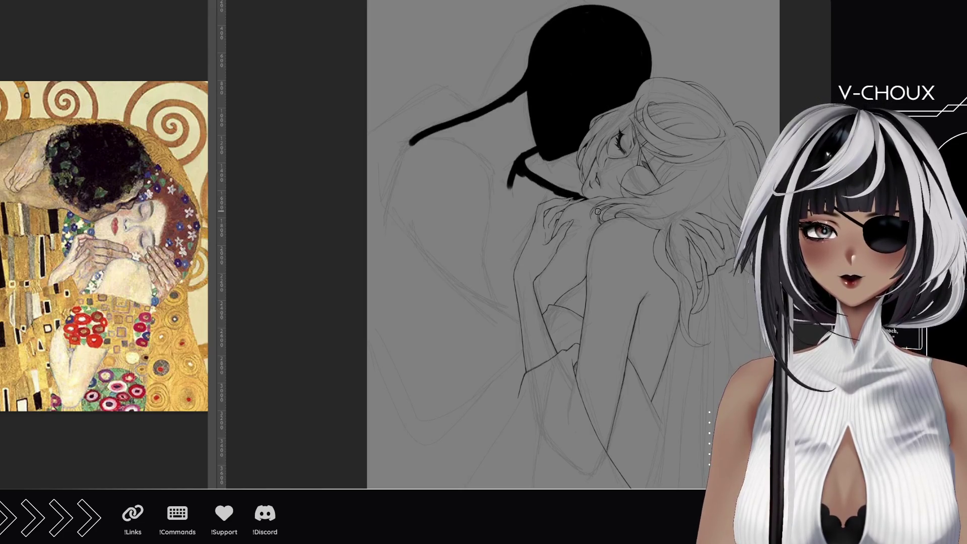
{"action": "left_click_drag", "start_coordinate": [417, 141], "coordinate": [382, 211]}
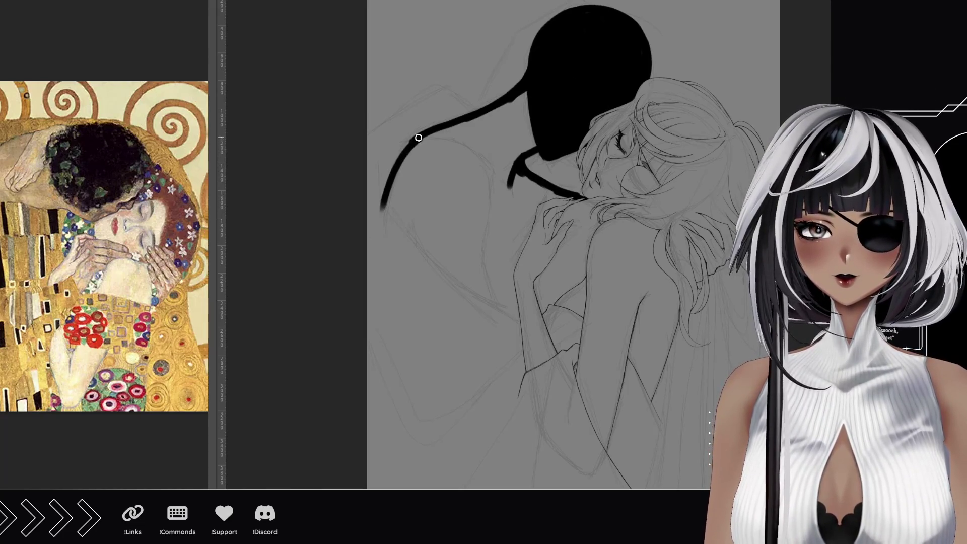
{"action": "left_click_drag", "start_coordinate": [418, 138], "coordinate": [378, 251]}
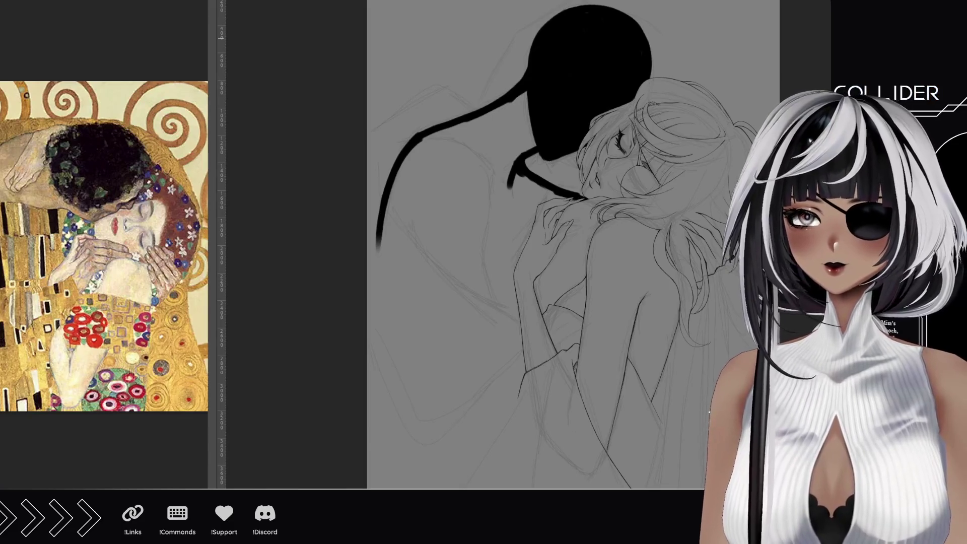
{"action": "left_click_drag", "start_coordinate": [426, 151], "coordinate": [526, 97]}
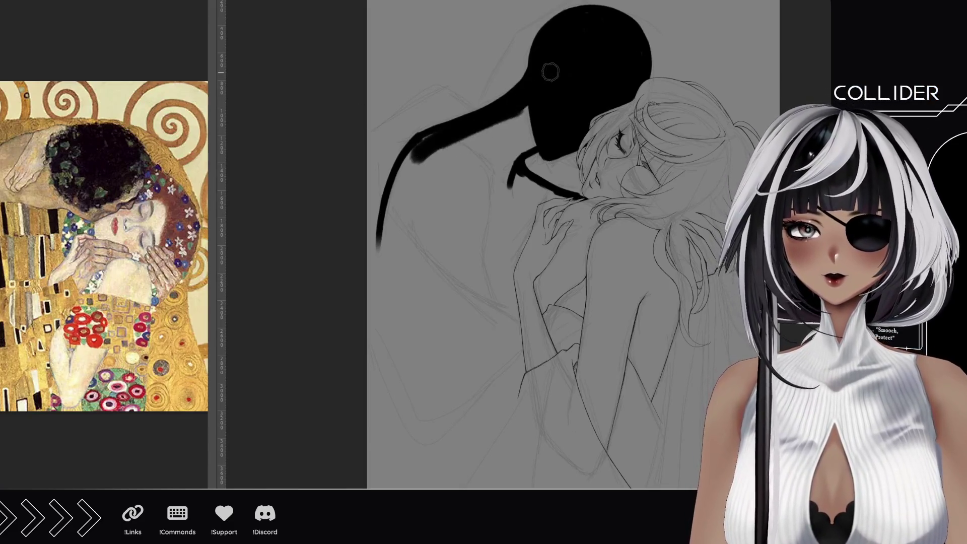
{"action": "mouse_move", "coordinate": [427, 140]}
{"action": "left_mouse_down"}
{"action": "mouse_move", "coordinate": [398, 173]}
{"action": "mouse_move", "coordinate": [383, 230]}
{"action": "left_mouse_up"}
{"action": "mouse_move", "coordinate": [427, 151]}
{"action": "left_mouse_down"}
{"action": "mouse_move", "coordinate": [403, 184]}
{"action": "mouse_move", "coordinate": [382, 251]}
{"action": "mouse_move", "coordinate": [433, 151]}
{"action": "mouse_move", "coordinate": [524, 109]}
{"action": "mouse_move", "coordinate": [469, 126]}
{"action": "mouse_move", "coordinate": [535, 84]}
{"action": "left_mouse_up"}
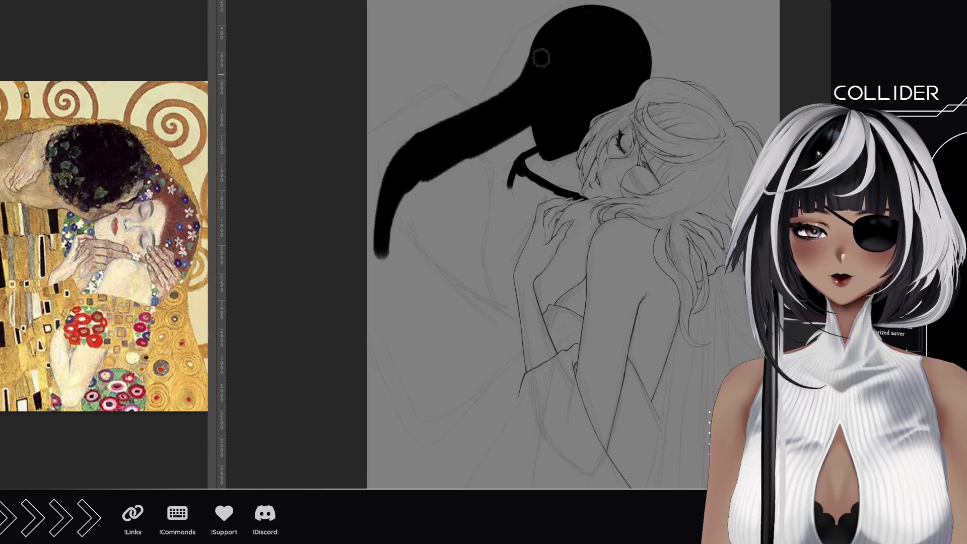
{"action": "mouse_move", "coordinate": [537, 136]}
{"action": "left_mouse_down"}
{"action": "mouse_move", "coordinate": [517, 148]}
{"action": "mouse_move", "coordinate": [502, 189]}
{"action": "mouse_move", "coordinate": [508, 171]}
{"action": "mouse_move", "coordinate": [526, 240]}
{"action": "left_mouse_up"}
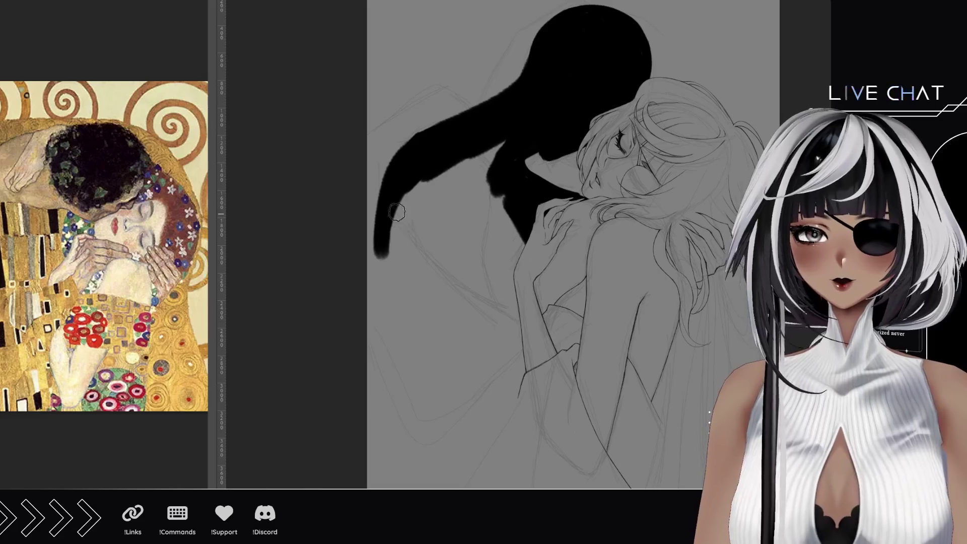
{"action": "mouse_move", "coordinate": [396, 212]}
{"action": "left_mouse_down"}
{"action": "mouse_move", "coordinate": [429, 242]}
{"action": "mouse_move", "coordinate": [504, 202]}
{"action": "mouse_move", "coordinate": [495, 178]}
{"action": "mouse_move", "coordinate": [504, 277]}
{"action": "mouse_move", "coordinate": [464, 272]}
{"action": "mouse_move", "coordinate": [476, 243]}
{"action": "mouse_move", "coordinate": [395, 195]}
{"action": "mouse_move", "coordinate": [426, 133]}
{"action": "mouse_move", "coordinate": [458, 152]}
{"action": "mouse_move", "coordinate": [432, 140]}
{"action": "mouse_move", "coordinate": [451, 127]}
{"action": "mouse_move", "coordinate": [370, 167]}
{"action": "mouse_move", "coordinate": [376, 257]}
{"action": "left_mouse_up"}
- Fill in the hair's upper-left edge solidly and extend its lower edge further down
{"action": "key", "text": "ctrl+z"}
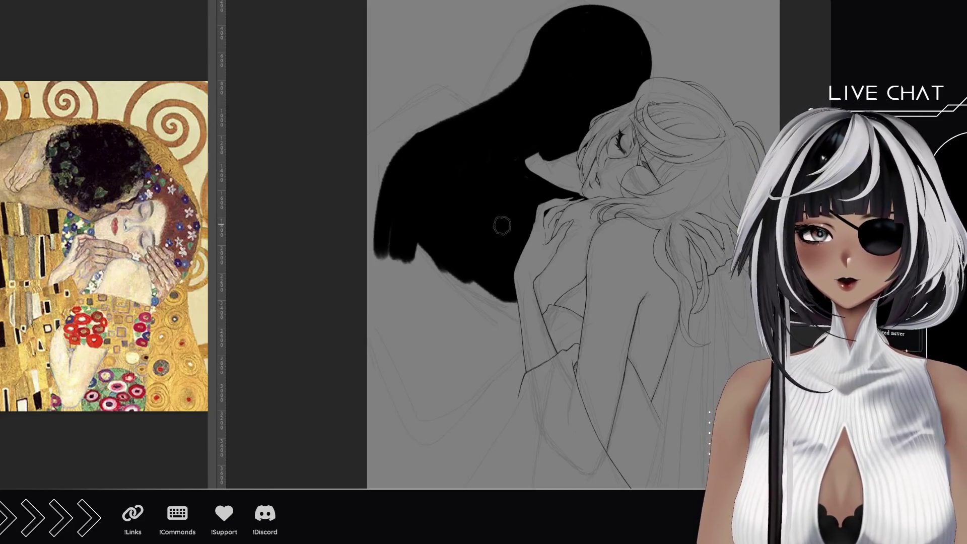
{"action": "mouse_move", "coordinate": [395, 179]}
{"action": "left_mouse_down"}
{"action": "mouse_move", "coordinate": [445, 127]}
{"action": "mouse_move", "coordinate": [401, 169]}
{"action": "mouse_move", "coordinate": [410, 147]}
{"action": "mouse_move", "coordinate": [432, 134]}
{"action": "left_mouse_up"}
{"action": "mouse_move", "coordinate": [473, 250]}
{"action": "left_mouse_down"}
{"action": "mouse_move", "coordinate": [468, 287]}
{"action": "mouse_move", "coordinate": [497, 300]}
{"action": "left_mouse_up"}
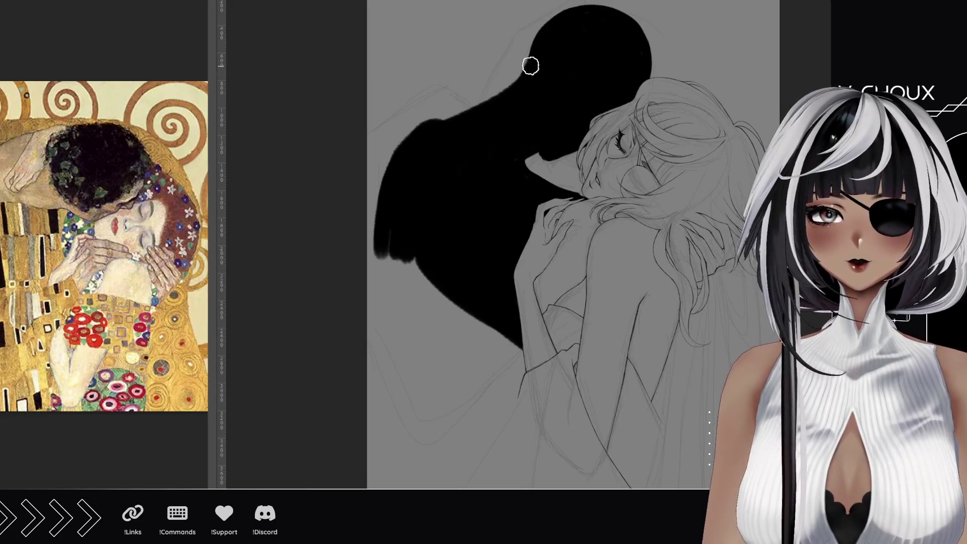
{"action": "left_click_drag", "start_coordinate": [530, 68], "coordinate": [538, 155]}
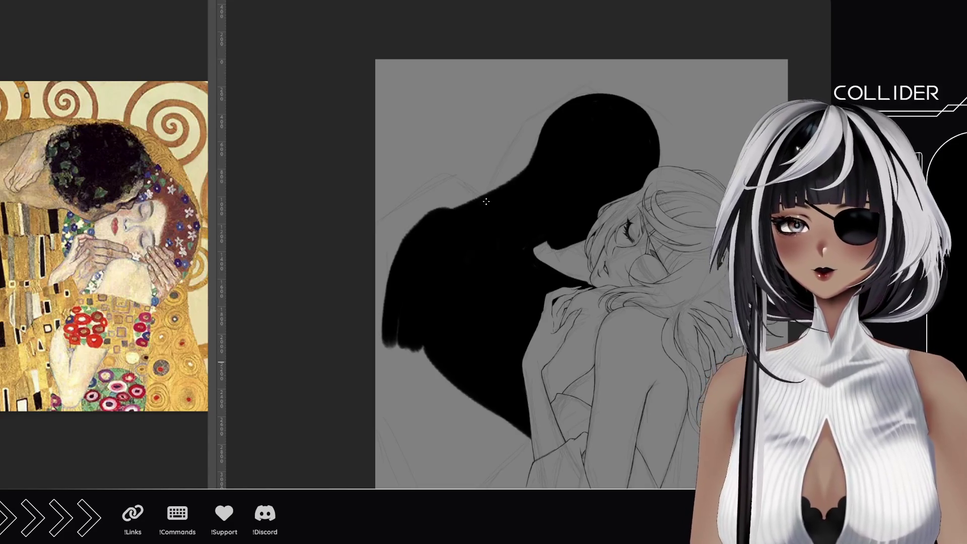
- Dab textured black along the shoulder, the neck and around the head
{"action": "mouse_move", "coordinate": [486, 201]}
{"action": "left_mouse_down"}
{"action": "mouse_move", "coordinate": [456, 194]}
{"action": "mouse_move", "coordinate": [382, 274]}
{"action": "left_mouse_up"}
{"action": "left_click_drag", "start_coordinate": [491, 179], "coordinate": [524, 171]}
{"action": "mouse_move", "coordinate": [559, 104]}
{"action": "left_mouse_down"}
{"action": "mouse_move", "coordinate": [534, 120]}
{"action": "mouse_move", "coordinate": [564, 88]}
{"action": "mouse_move", "coordinate": [557, 93]}
{"action": "mouse_move", "coordinate": [554, 66]}
{"action": "mouse_move", "coordinate": [560, 91]}
{"action": "mouse_move", "coordinate": [494, 53]}
{"action": "left_mouse_up"}
{"action": "left_click_drag", "start_coordinate": [673, 179], "coordinate": [626, 130]}
{"action": "left_click_drag", "start_coordinate": [522, 257], "coordinate": [583, 294]}
- Extend the ragged black fill to the canvas's left edge and test white spray speckles
{"action": "mouse_move", "coordinate": [338, 309]}
{"action": "left_mouse_down"}
{"action": "mouse_move", "coordinate": [391, 287]}
{"action": "mouse_move", "coordinate": [372, 281]}
{"action": "mouse_move", "coordinate": [386, 242]}
{"action": "mouse_move", "coordinate": [373, 212]}
{"action": "mouse_move", "coordinate": [400, 222]}
{"action": "mouse_move", "coordinate": [400, 201]}
{"action": "mouse_move", "coordinate": [380, 207]}
{"action": "mouse_move", "coordinate": [428, 218]}
{"action": "left_mouse_up"}
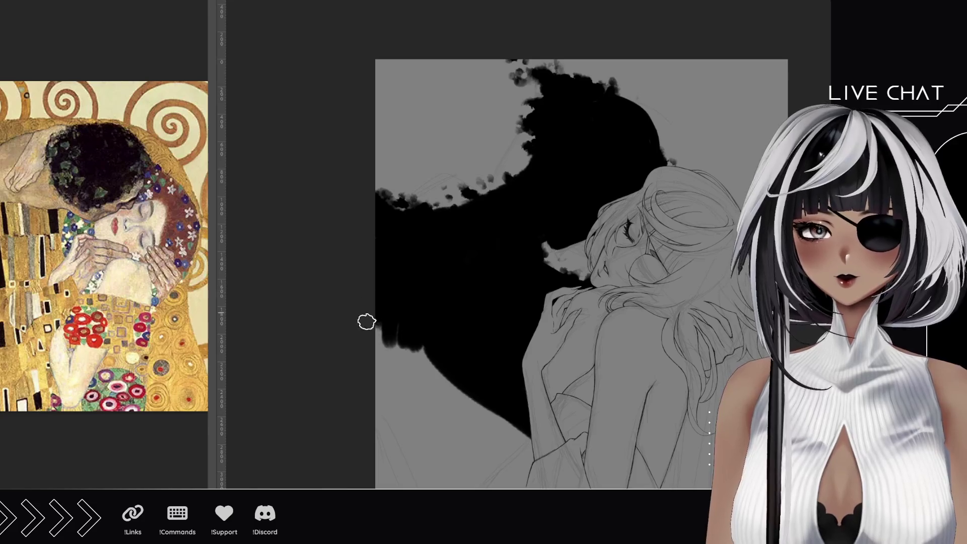
{"action": "mouse_move", "coordinate": [413, 337]}
{"action": "left_mouse_down"}
{"action": "mouse_move", "coordinate": [423, 349]}
{"action": "mouse_move", "coordinate": [409, 362]}
{"action": "mouse_move", "coordinate": [381, 300]}
{"action": "left_mouse_up"}
{"action": "left_click_drag", "start_coordinate": [443, 343], "coordinate": [437, 249]}
{"action": "left_click_drag", "start_coordinate": [385, 270], "coordinate": [455, 273]}
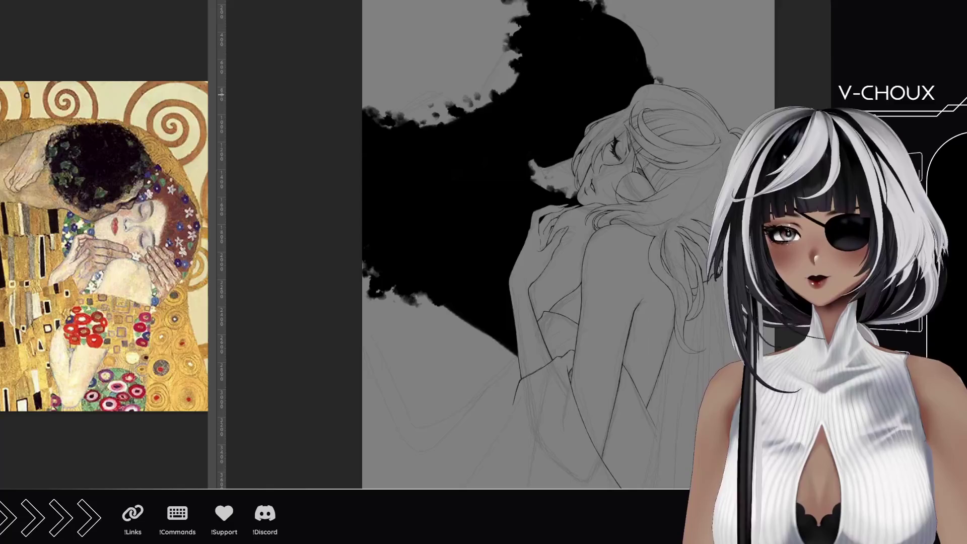
{"action": "left_click_drag", "start_coordinate": [456, 198], "coordinate": [469, 211]}
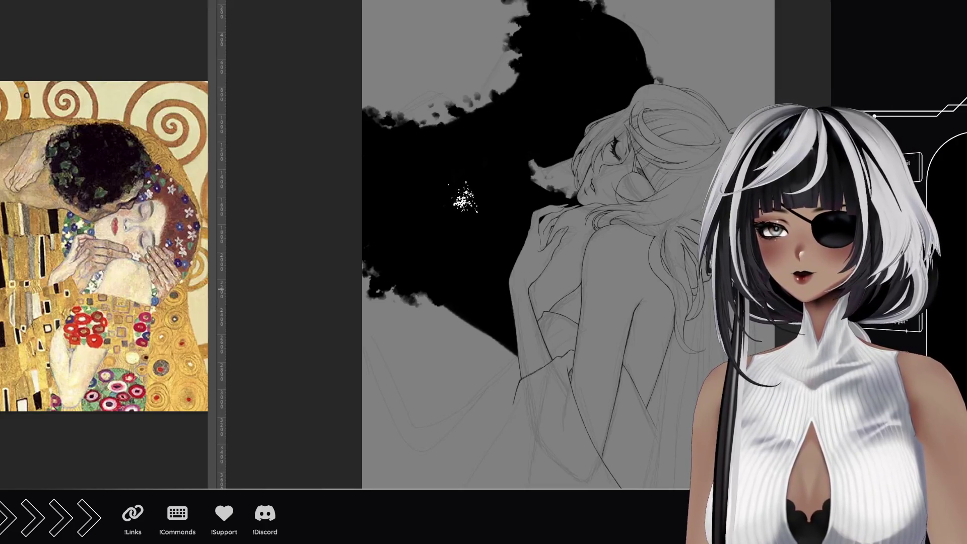
{"action": "left_click_drag", "start_coordinate": [467, 165], "coordinate": [495, 287]}
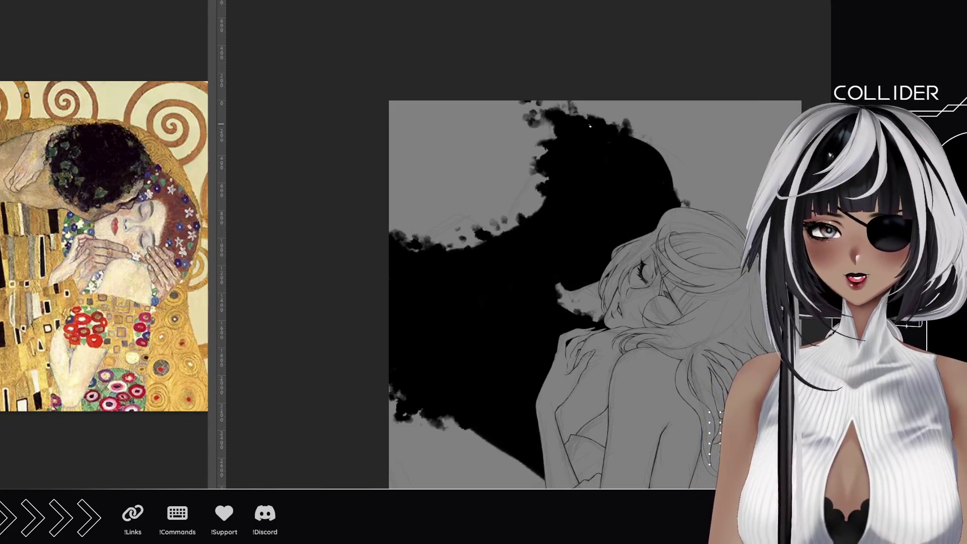
- Spray dark speckles along the shape's top, left and lower-left edges, plus a rim down its upper right
{"action": "left_click_drag", "start_coordinate": [590, 125], "coordinate": [538, 110]}
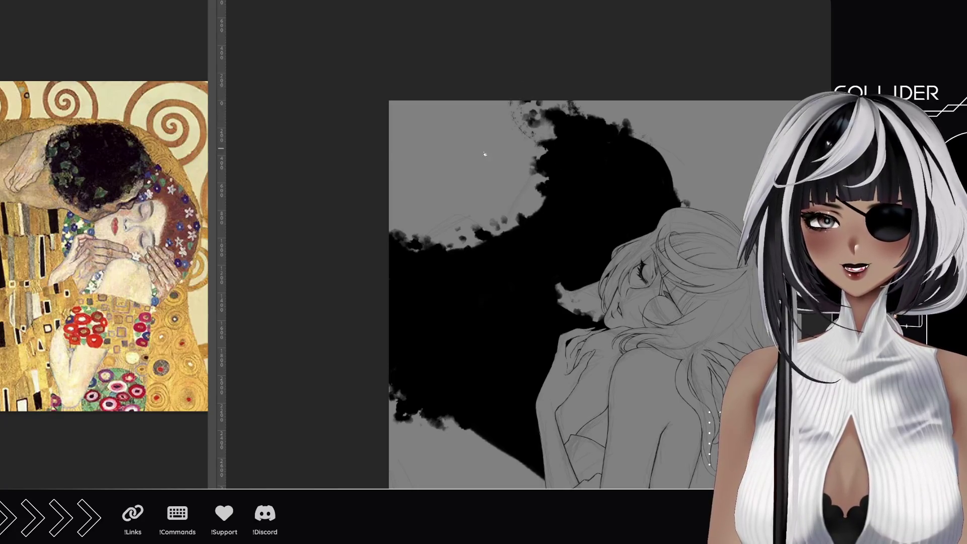
{"action": "mouse_move", "coordinate": [521, 230]}
{"action": "left_mouse_down"}
{"action": "mouse_move", "coordinate": [526, 143]}
{"action": "mouse_move", "coordinate": [537, 192]}
{"action": "mouse_move", "coordinate": [516, 227]}
{"action": "left_mouse_up"}
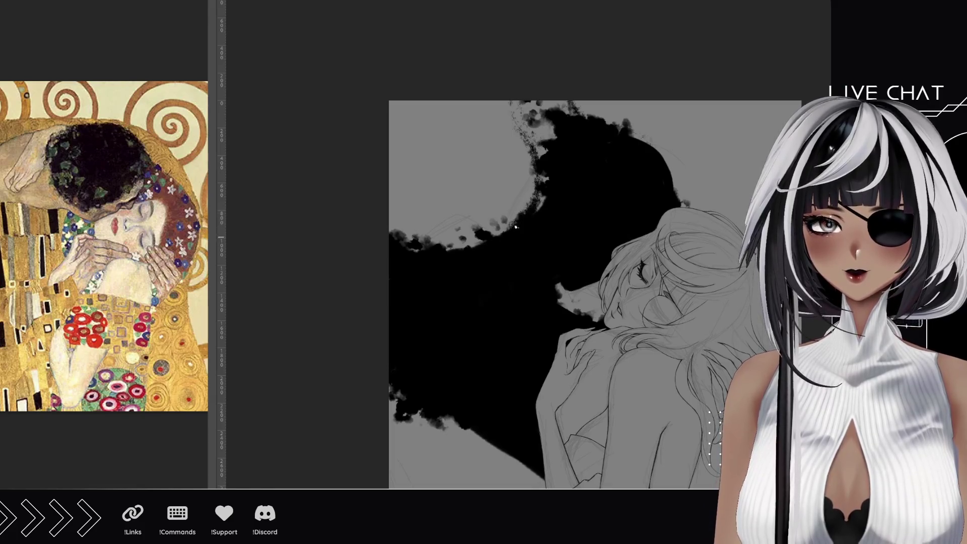
{"action": "left_click_drag", "start_coordinate": [384, 175], "coordinate": [411, 227]}
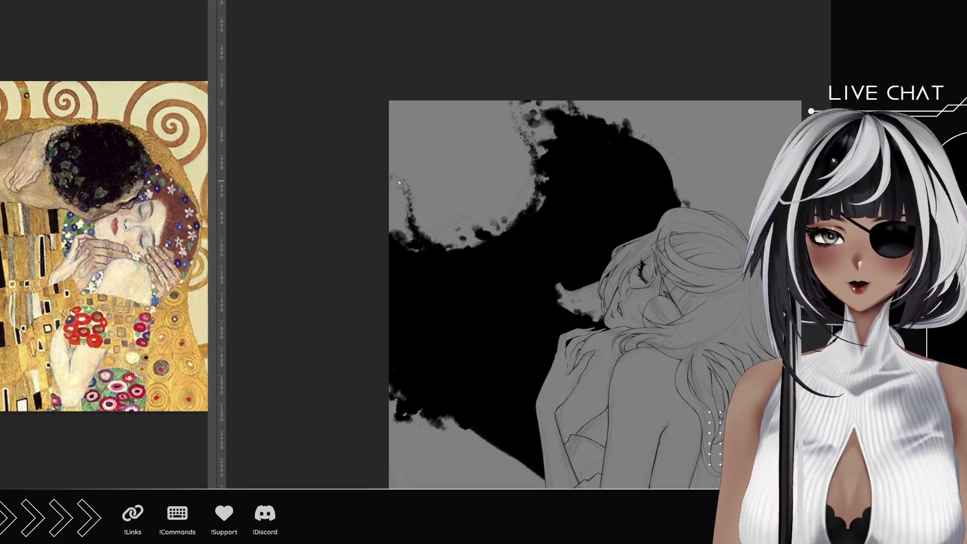
{"action": "left_click_drag", "start_coordinate": [398, 182], "coordinate": [415, 245]}
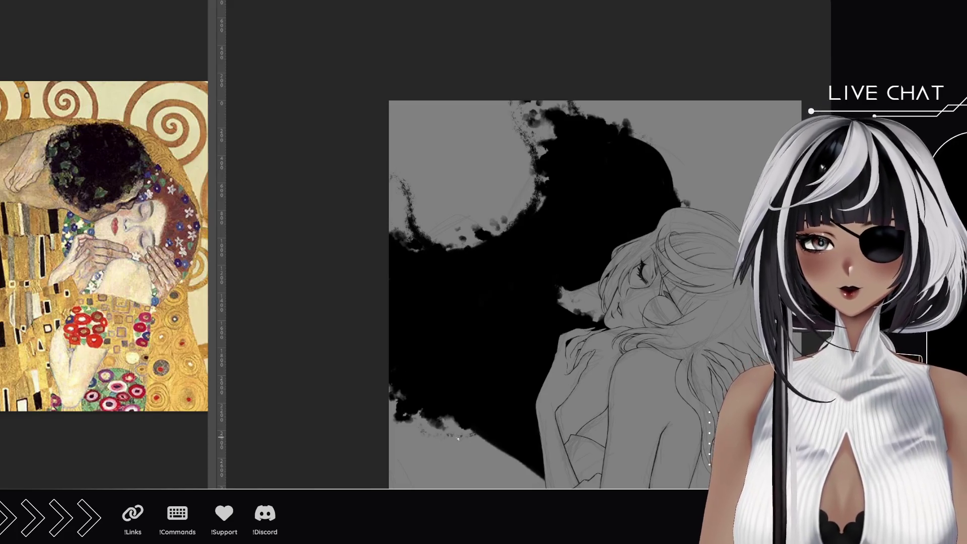
{"action": "mouse_move", "coordinate": [458, 440]}
{"action": "left_mouse_down"}
{"action": "mouse_move", "coordinate": [423, 428]}
{"action": "mouse_move", "coordinate": [499, 446]}
{"action": "mouse_move", "coordinate": [442, 434]}
{"action": "left_mouse_up"}
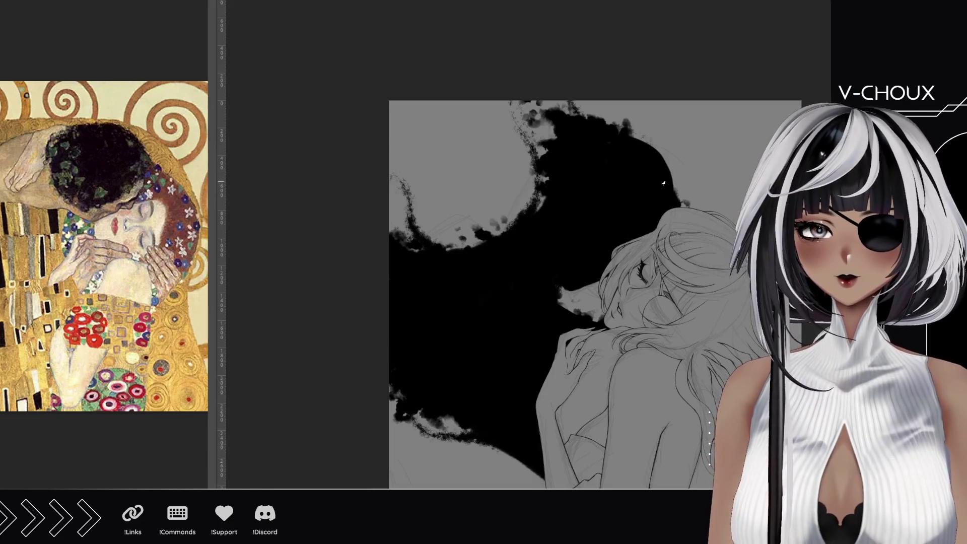
{"action": "mouse_move", "coordinate": [639, 93]}
{"action": "left_mouse_down"}
{"action": "mouse_move", "coordinate": [674, 152]}
{"action": "mouse_move", "coordinate": [677, 192]}
{"action": "mouse_move", "coordinate": [643, 103]}
{"action": "mouse_move", "coordinate": [671, 177]}
{"action": "left_mouse_up"}
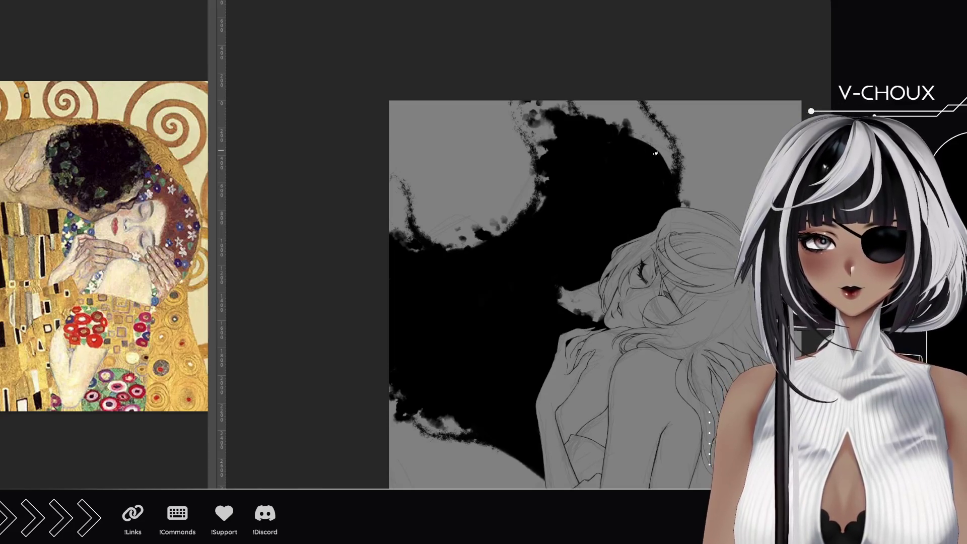
{"action": "mouse_move", "coordinate": [622, 143]}
{"action": "left_mouse_down"}
{"action": "mouse_move", "coordinate": [672, 171]}
{"action": "mouse_move", "coordinate": [635, 135]}
{"action": "mouse_move", "coordinate": [671, 168]}
{"action": "mouse_move", "coordinate": [670, 159]}
{"action": "mouse_move", "coordinate": [624, 132]}
{"action": "left_mouse_up"}
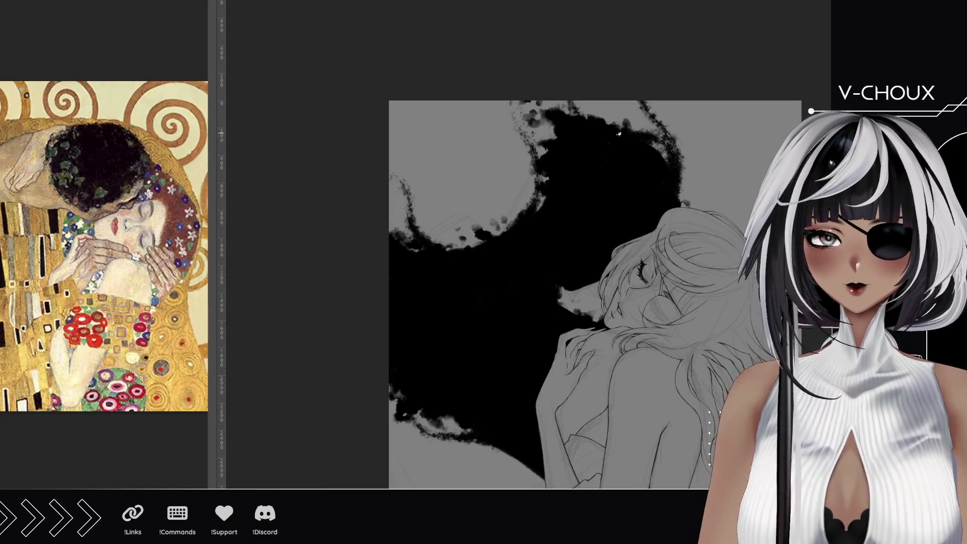
{"action": "mouse_move", "coordinate": [546, 144]}
{"action": "left_mouse_down"}
{"action": "mouse_move", "coordinate": [527, 117]}
{"action": "mouse_move", "coordinate": [581, 151]}
{"action": "left_mouse_up"}
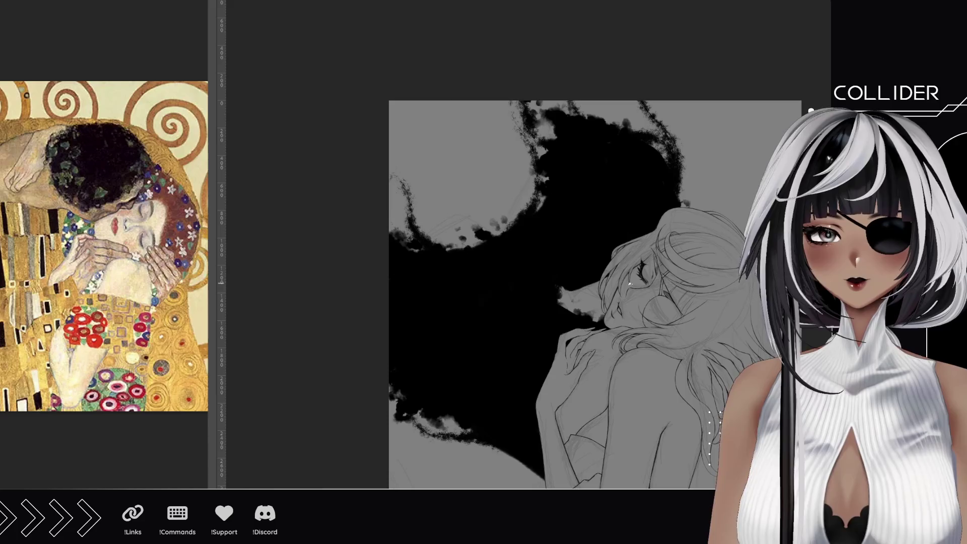
{"action": "left_click_drag", "start_coordinate": [629, 284], "coordinate": [546, 208]}
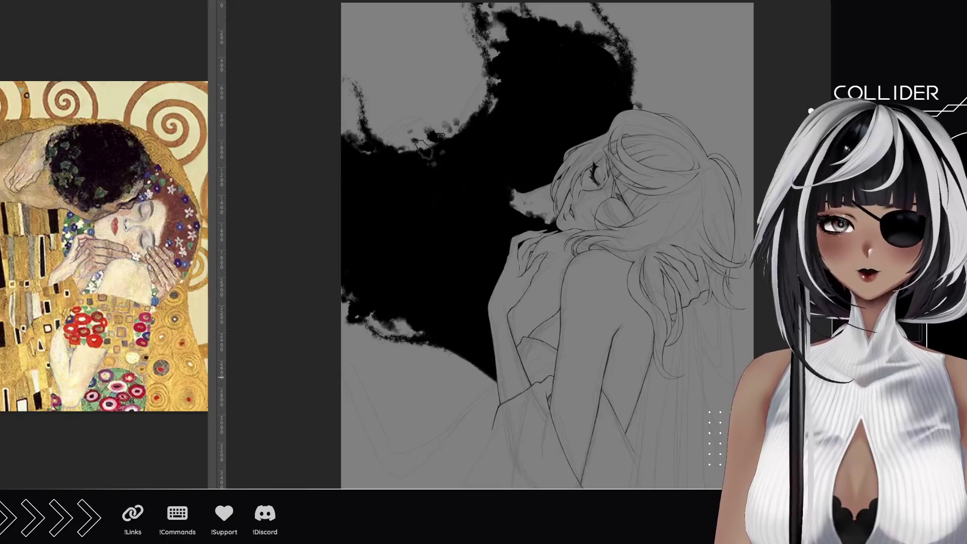
- Add soft textured dark-purple strokes to the hair near the woman's face
{"action": "mouse_move", "coordinate": [537, 196]}
{"action": "left_mouse_down"}
{"action": "mouse_move", "coordinate": [504, 166]}
{"action": "mouse_move", "coordinate": [511, 182]}
{"action": "mouse_move", "coordinate": [511, 156]}
{"action": "left_mouse_up"}
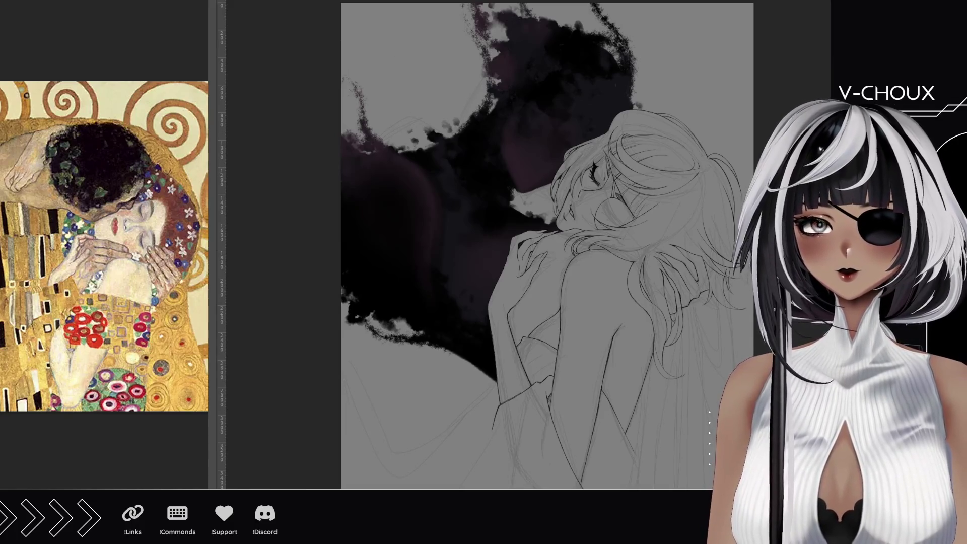
- Paint a curved orange disc shape behind the woman's head
{"action": "mouse_move", "coordinate": [531, 153]}
{"action": "left_mouse_down"}
{"action": "mouse_move", "coordinate": [534, 175]}
{"action": "mouse_move", "coordinate": [544, 106]}
{"action": "mouse_move", "coordinate": [566, 99]}
{"action": "left_mouse_up"}
{"action": "mouse_move", "coordinate": [532, 172]}
{"action": "left_mouse_down"}
{"action": "mouse_move", "coordinate": [567, 91]}
{"action": "mouse_move", "coordinate": [595, 91]}
{"action": "mouse_move", "coordinate": [612, 112]}
{"action": "mouse_move", "coordinate": [606, 135]}
{"action": "mouse_move", "coordinate": [524, 174]}
{"action": "mouse_move", "coordinate": [530, 136]}
{"action": "mouse_move", "coordinate": [553, 164]}
{"action": "mouse_move", "coordinate": [564, 109]}
{"action": "mouse_move", "coordinate": [600, 118]}
{"action": "mouse_move", "coordinate": [569, 132]}
{"action": "left_mouse_up"}
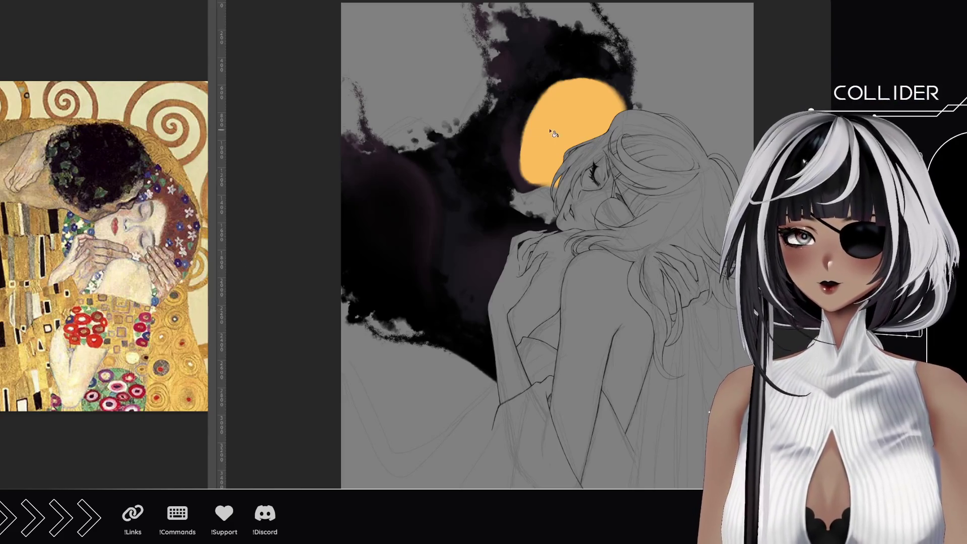
- Undo the orange disc painted behind the woman's head
{"action": "key", "text": "ctrl+z"}
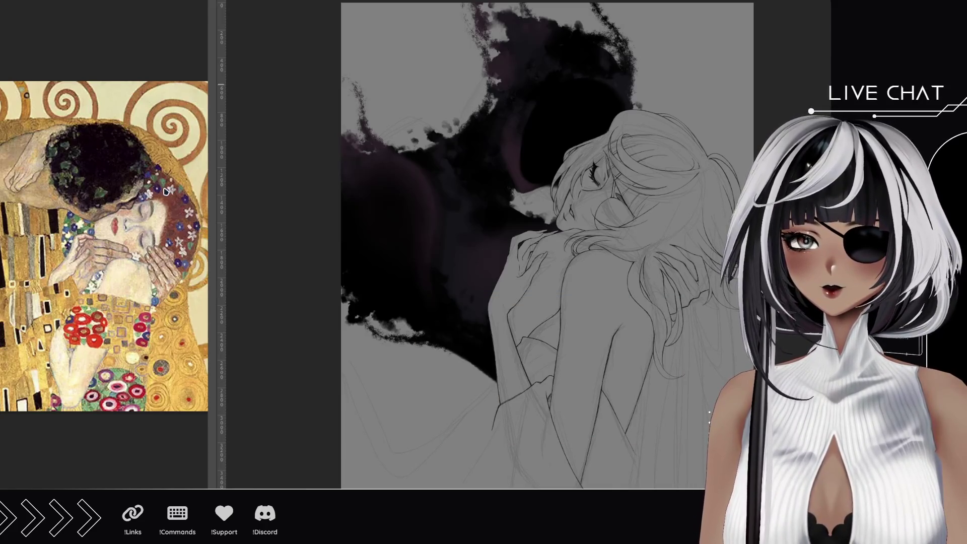
- Move the black-hole image up behind the head, shrink it, rotate it about 75 degrees, and commit
{"action": "key", "text": "ctrl+t"}
{"action": "mouse_move", "coordinate": [529, 384]}
{"action": "left_mouse_down"}
{"action": "mouse_move", "coordinate": [511, 162]}
{"action": "mouse_move", "coordinate": [542, 141]}
{"action": "left_mouse_up"}
{"action": "mouse_move", "coordinate": [693, 52]}
{"action": "left_mouse_down"}
{"action": "mouse_move", "coordinate": [649, 81]}
{"action": "mouse_move", "coordinate": [663, 83]}
{"action": "mouse_move", "coordinate": [659, 68]}
{"action": "left_mouse_up"}
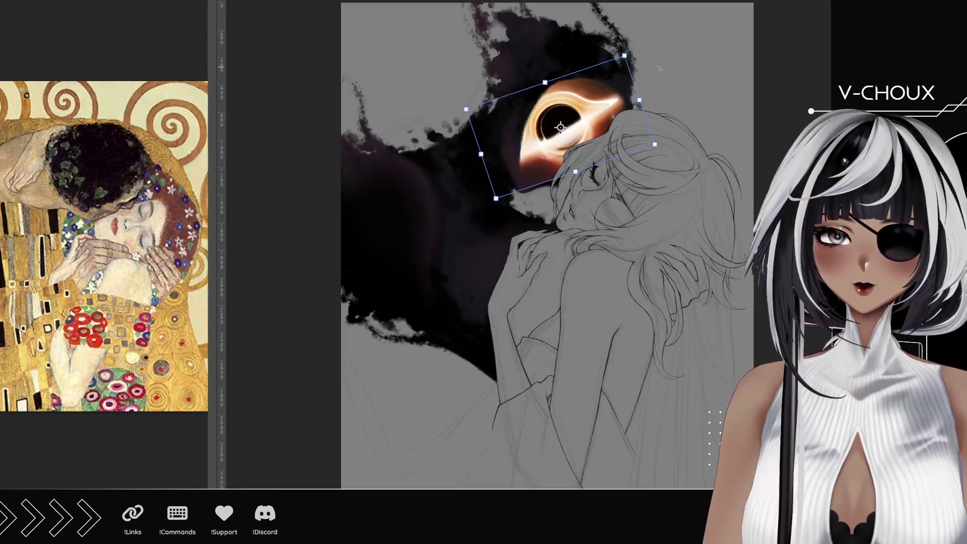
{"action": "left_click_drag", "start_coordinate": [604, 119], "coordinate": [603, 124]}
{"action": "left_click_drag", "start_coordinate": [673, 93], "coordinate": [676, 104]}
{"action": "left_click_drag", "start_coordinate": [602, 135], "coordinate": [610, 138]}
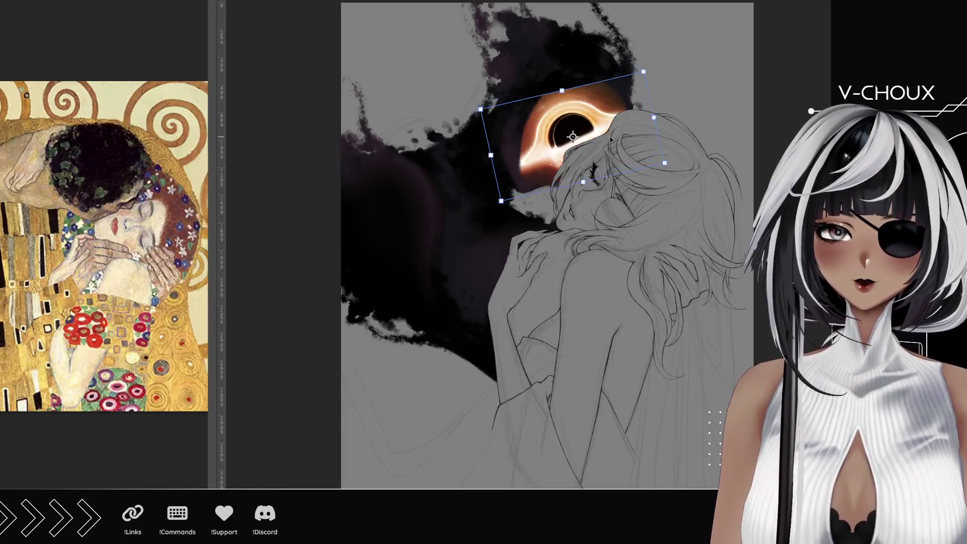
{"action": "mouse_move", "coordinate": [650, 98]}
{"action": "left_mouse_down"}
{"action": "mouse_move", "coordinate": [638, 186]}
{"action": "mouse_move", "coordinate": [622, 210]}
{"action": "mouse_move", "coordinate": [652, 167]}
{"action": "mouse_move", "coordinate": [651, 118]}
{"action": "left_mouse_up"}
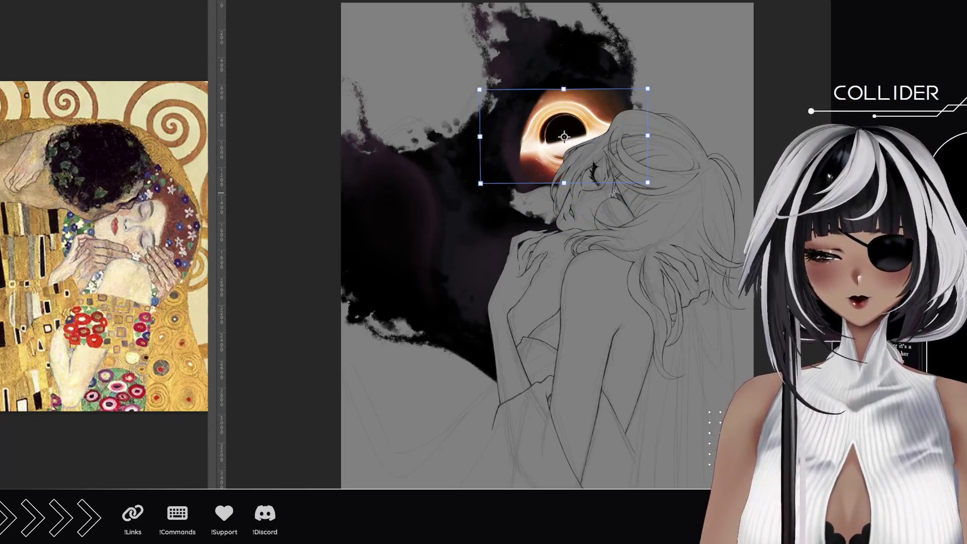
{"action": "key", "text": "Return"}
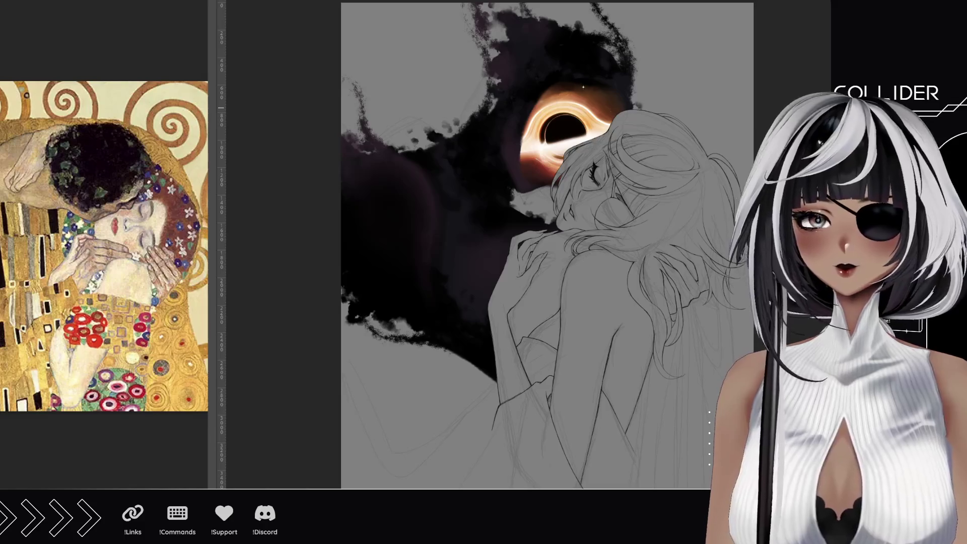
- Invert the selection so everything outside the woman's figure is selected
{"action": "key", "text": "ctrl+shift+i"}
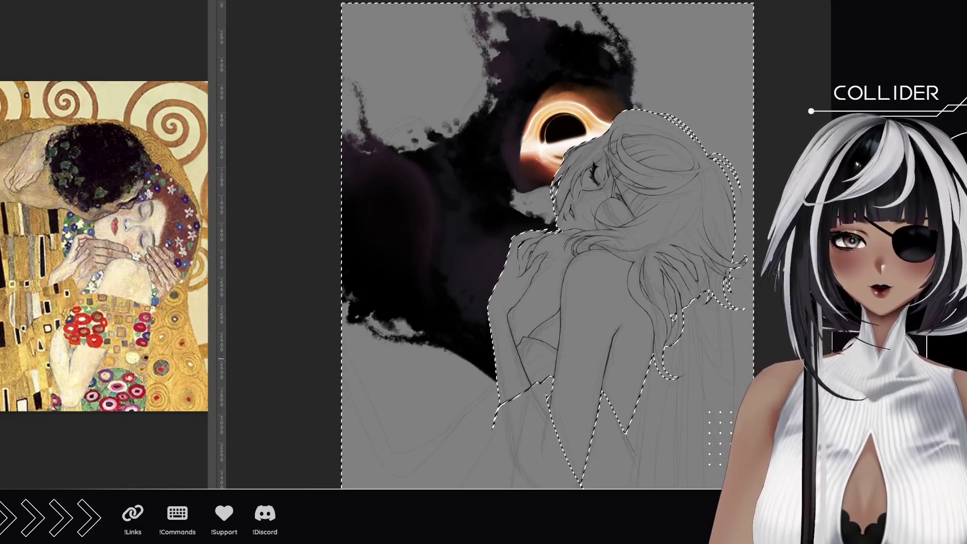
- Drop the selection around the woman's figure with Ctrl+D
{"action": "key", "text": "ctrl+d"}
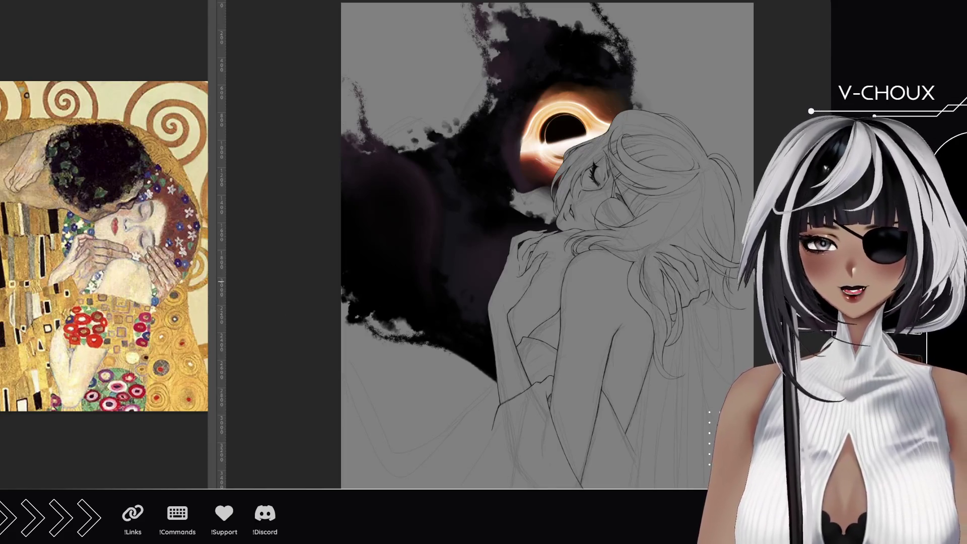
- Magnify the view around the black hole and undo the last change to fade its bright streak
{"action": "mouse_move", "coordinate": [515, 149]}
{"action": "left_mouse_down"}
{"action": "mouse_move", "coordinate": [573, 131]}
{"action": "mouse_move", "coordinate": [573, 145]}
{"action": "mouse_move", "coordinate": [722, 314]}
{"action": "left_mouse_up"}
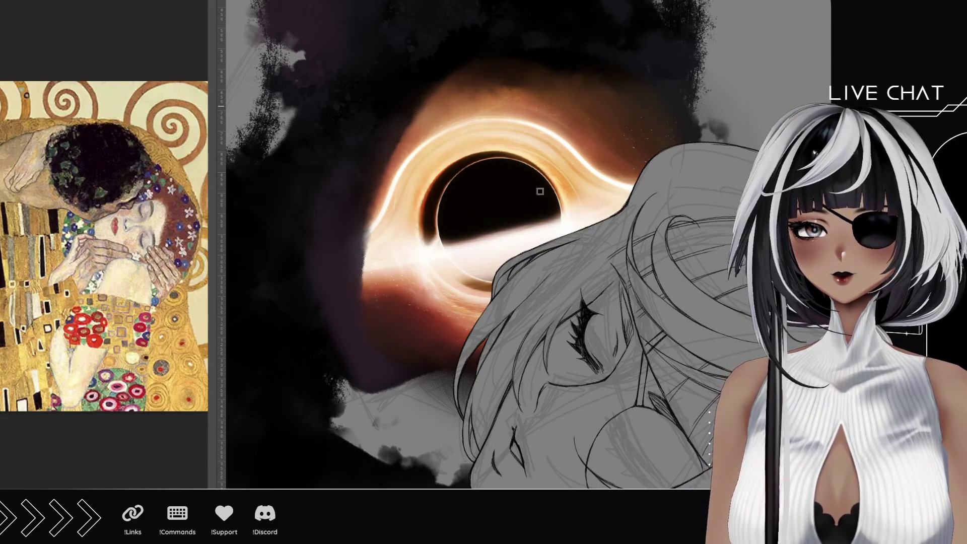
{"action": "key", "text": "ctrl+z"}
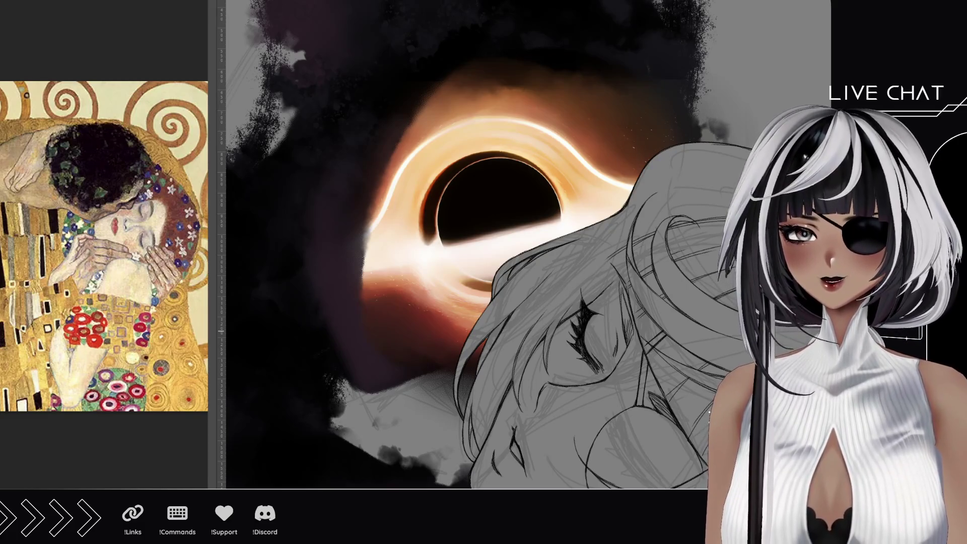
{"action": "scroll", "coordinate": [359, 274], "scroll_direction": "up", "scroll_amount": 3}
{"action": "scroll", "coordinate": [468, 315], "scroll_direction": "down", "scroll_amount": 5}
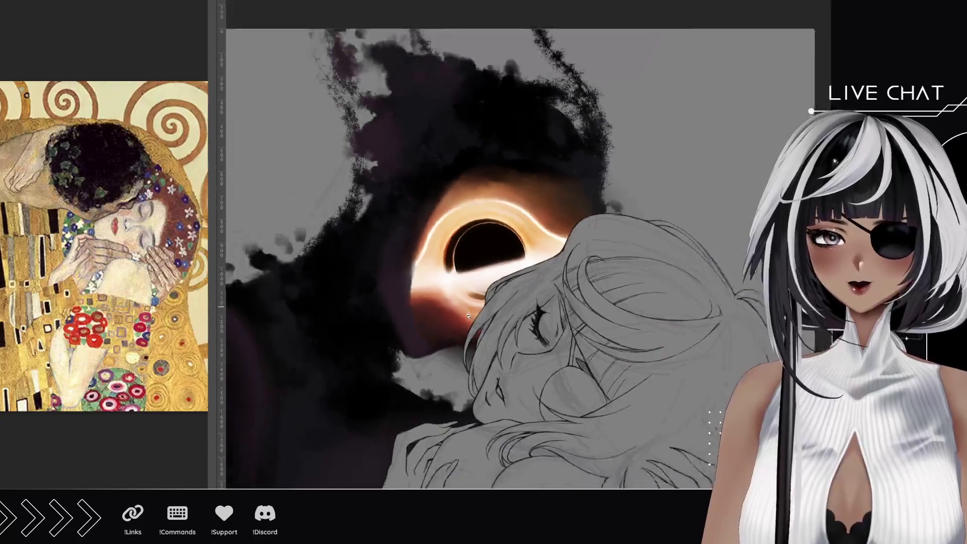
{"action": "scroll", "coordinate": [468, 315], "scroll_direction": "down", "scroll_amount": 3}
{"action": "scroll", "coordinate": [491, 223], "scroll_direction": "up", "scroll_amount": 1}
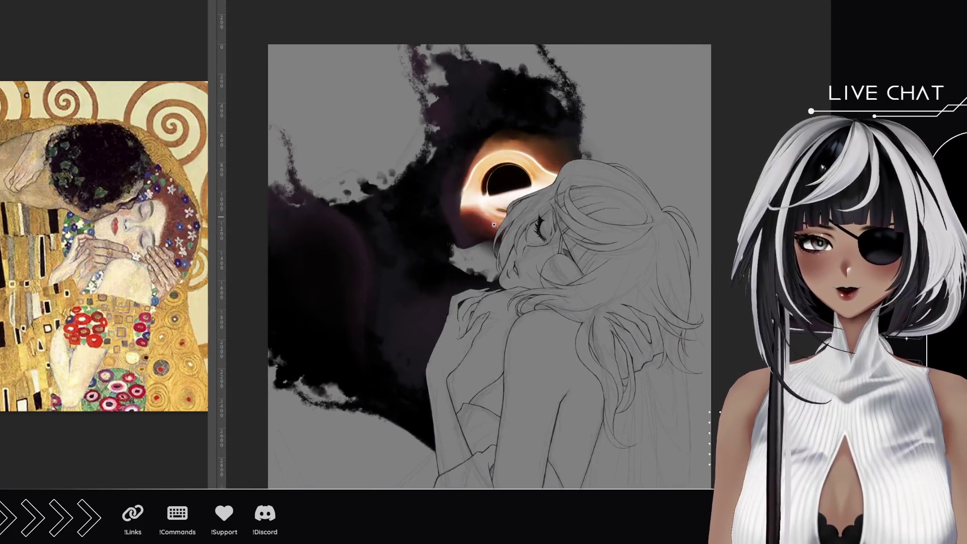
- Scroll the view over the black hole and the woman's head
{"action": "scroll", "coordinate": [490, 223], "scroll_direction": "up", "scroll_amount": 1}
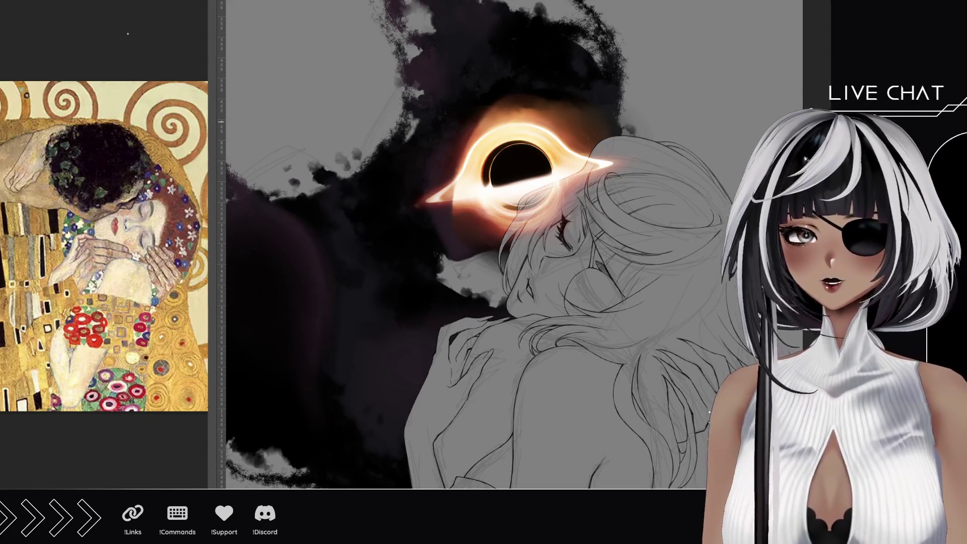
- Paint out the streak's left tip and switch the black-hole layer's blend mode to Screen
{"action": "mouse_move", "coordinate": [410, 194]}
{"action": "left_mouse_down"}
{"action": "mouse_move", "coordinate": [425, 197]}
{"action": "mouse_move", "coordinate": [431, 216]}
{"action": "left_mouse_up"}
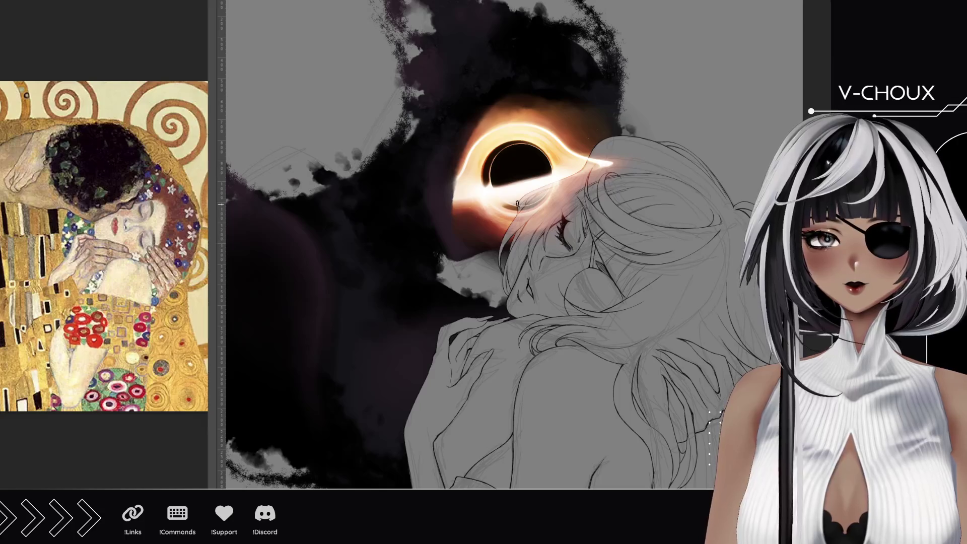
{"action": "key", "text": "shift+plus"}
{"action": "key", "text": "shift+plus"}
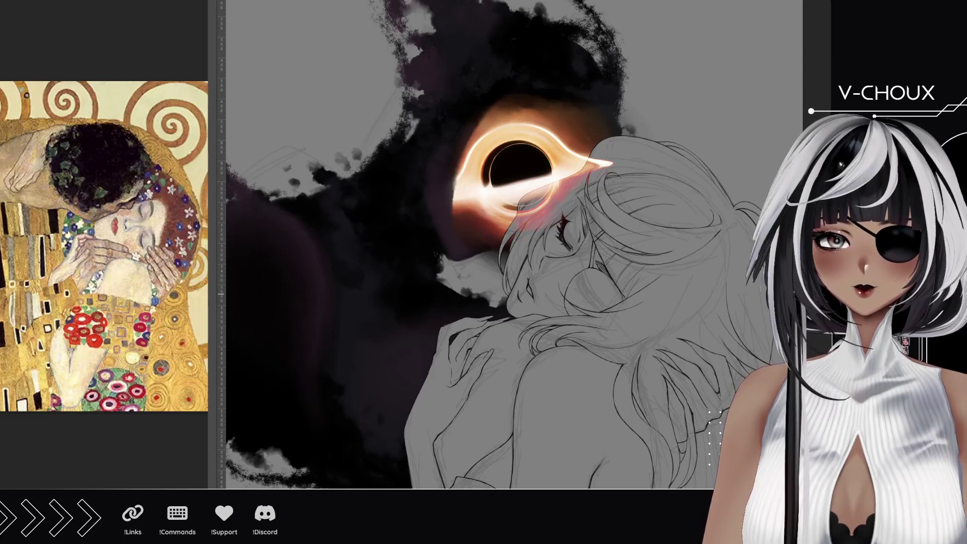
{"action": "key", "text": "shift+plus"}
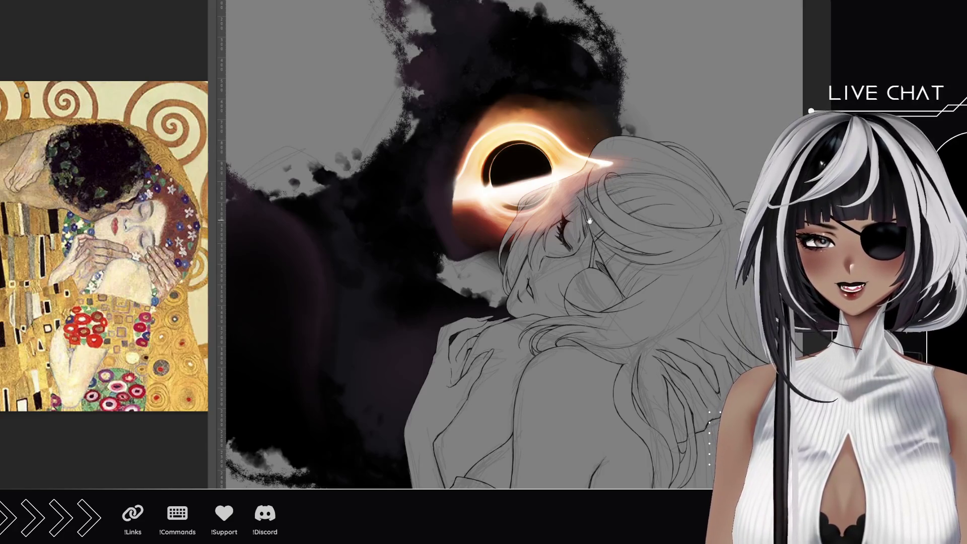
{"action": "scroll", "coordinate": [595, 164], "scroll_direction": "down", "scroll_amount": 3}
{"action": "scroll", "coordinate": [595, 164], "scroll_direction": "up", "scroll_amount": 1}
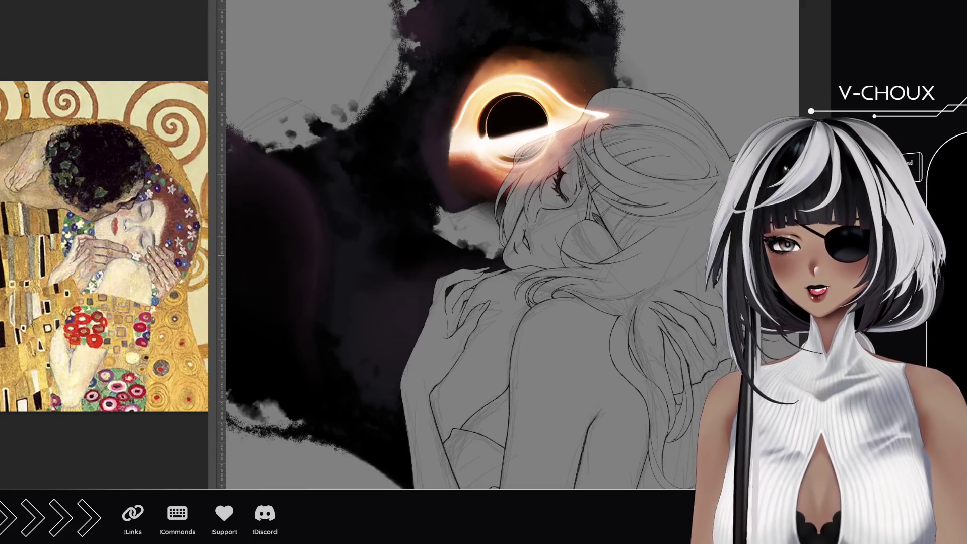
{"action": "scroll", "coordinate": [388, 268], "scroll_direction": "up", "scroll_amount": 2}
{"action": "scroll", "coordinate": [388, 268], "scroll_direction": "down", "scroll_amount": 6}
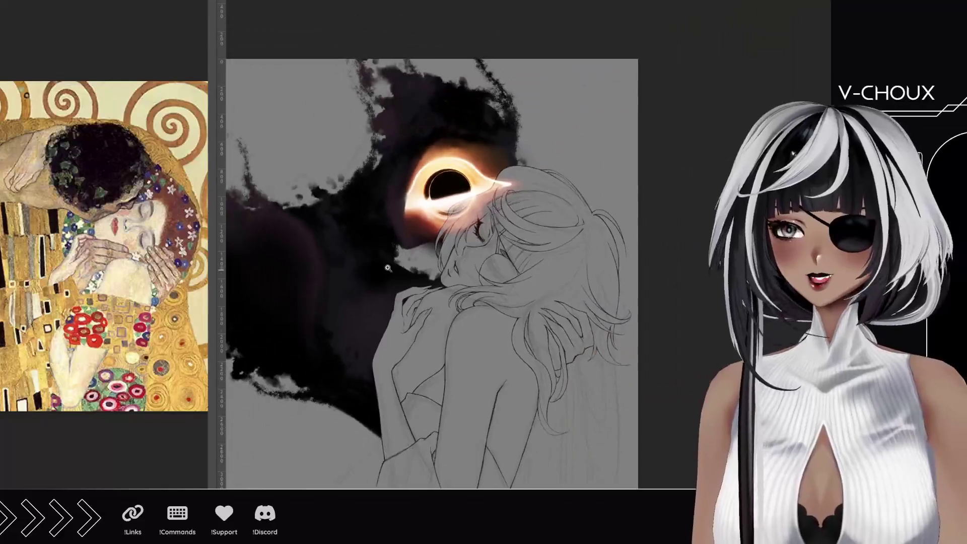
{"action": "left_click_drag", "start_coordinate": [388, 268], "coordinate": [483, 222]}
{"action": "left_click_drag", "start_coordinate": [463, 245], "coordinate": [463, 246]}
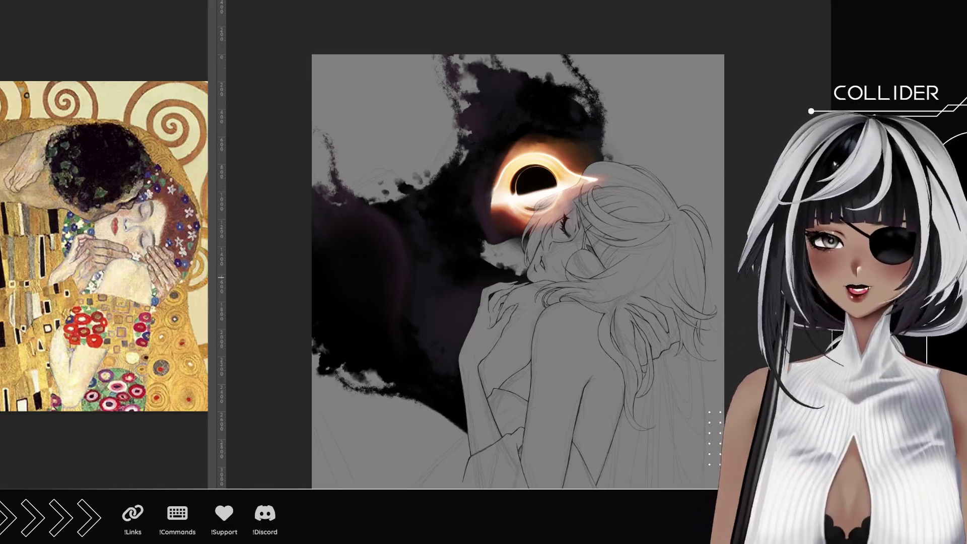
{"action": "left_click_drag", "start_coordinate": [459, 256], "coordinate": [496, 191]}
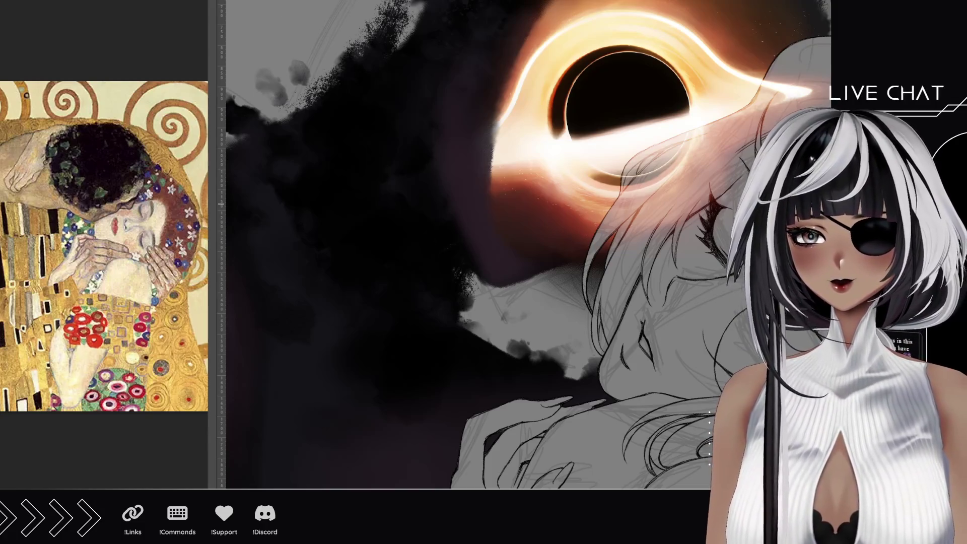
{"action": "scroll", "coordinate": [502, 267], "scroll_direction": "up", "scroll_amount": 3}
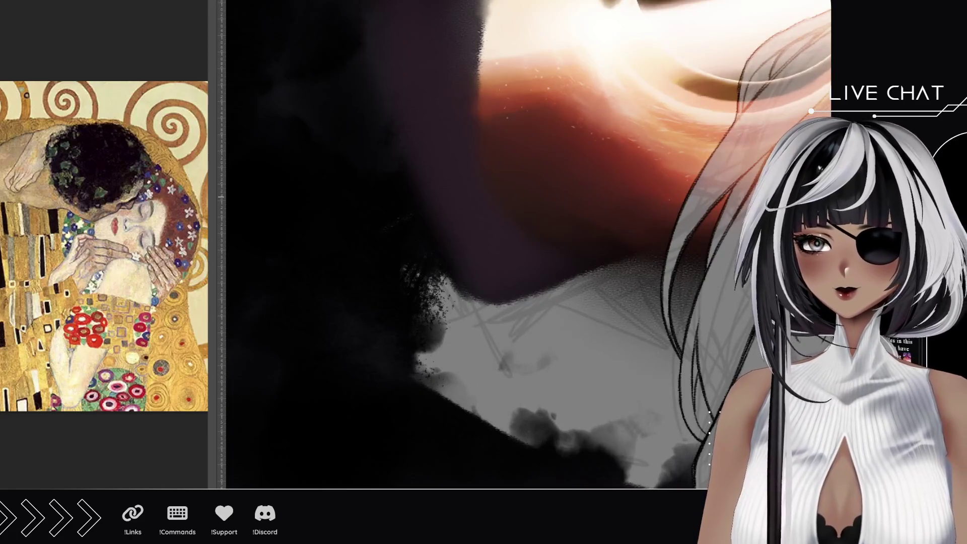
- Paint a thin gold line up the dark silhouette's left edge
{"action": "left_click_drag", "start_coordinate": [349, 252], "coordinate": [328, 345]}
{"action": "mouse_move", "coordinate": [420, 388]}
{"action": "left_mouse_down"}
{"action": "mouse_move", "coordinate": [437, 391]}
{"action": "mouse_move", "coordinate": [400, 376]}
{"action": "mouse_move", "coordinate": [369, 321]}
{"action": "left_mouse_up"}
{"action": "left_click_drag", "start_coordinate": [392, 367], "coordinate": [331, 236]}
{"action": "left_click_drag", "start_coordinate": [363, 308], "coordinate": [324, 216]}
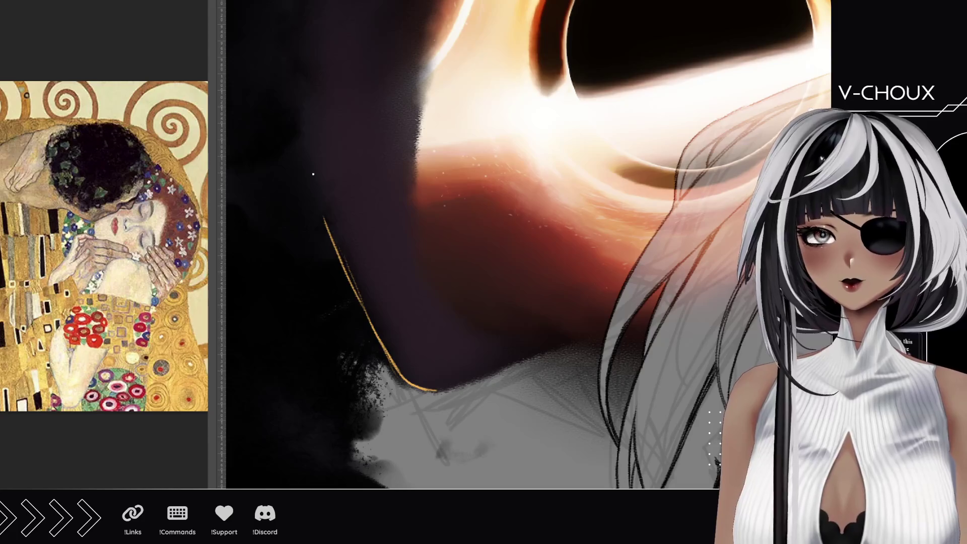
{"action": "left_click_drag", "start_coordinate": [354, 286], "coordinate": [315, 186]}
{"action": "left_click_drag", "start_coordinate": [337, 246], "coordinate": [310, 183]}
{"action": "left_click_drag", "start_coordinate": [325, 222], "coordinate": [295, 131]}
- Extend the gold line up toward the black hole and fit the whole portrait in view
{"action": "scroll", "coordinate": [333, 227], "scroll_direction": "up", "scroll_amount": 2}
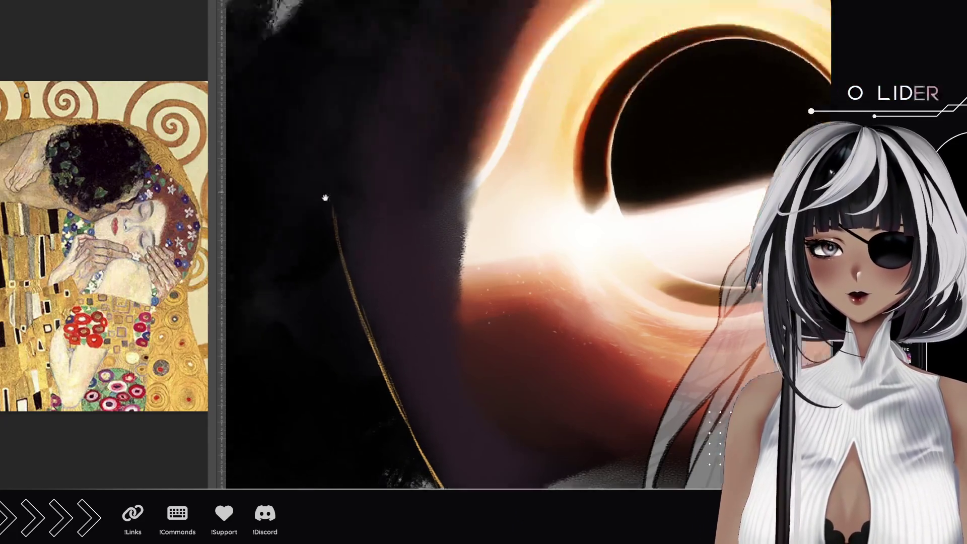
{"action": "left_click_drag", "start_coordinate": [364, 322], "coordinate": [356, 247]}
{"action": "left_click_drag", "start_coordinate": [358, 297], "coordinate": [361, 222]}
{"action": "mouse_move", "coordinate": [360, 266]}
{"action": "left_mouse_down"}
{"action": "mouse_move", "coordinate": [362, 209]}
{"action": "mouse_move", "coordinate": [383, 133]}
{"action": "left_mouse_up"}
{"action": "key", "text": "ctrl+0"}
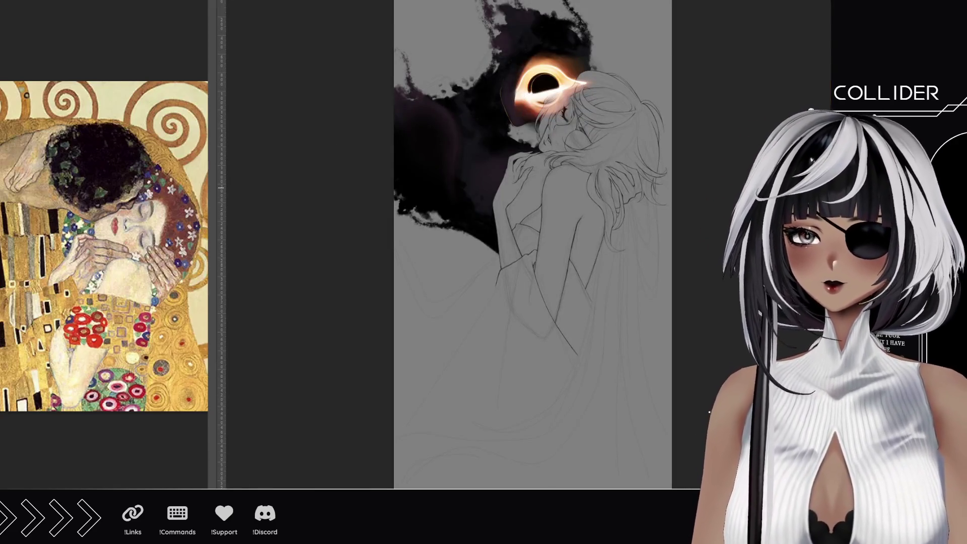
- Pan the view to bring the silhouette's upper part into view
{"action": "scroll", "coordinate": [483, 103], "scroll_direction": "up", "scroll_amount": 5}
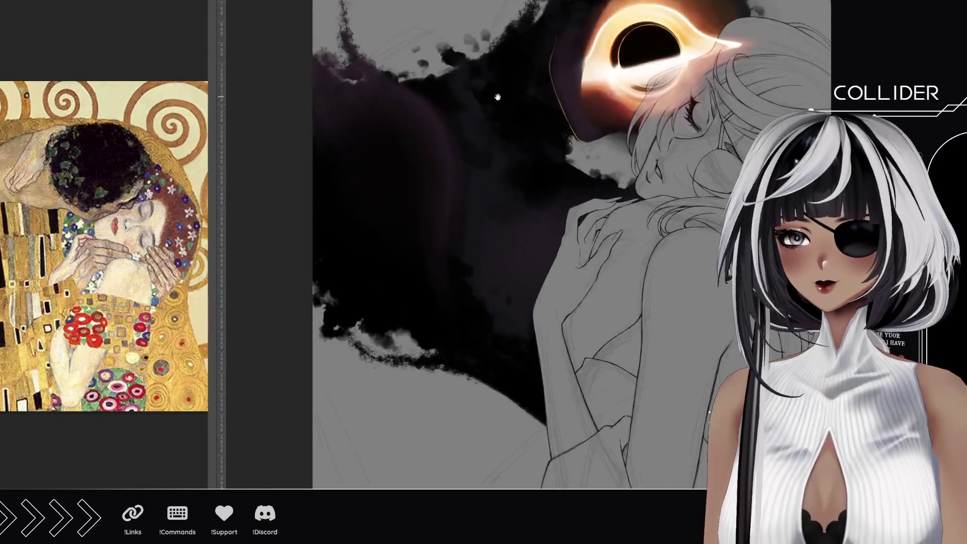
{"action": "left_click_drag", "start_coordinate": [497, 97], "coordinate": [440, 199]}
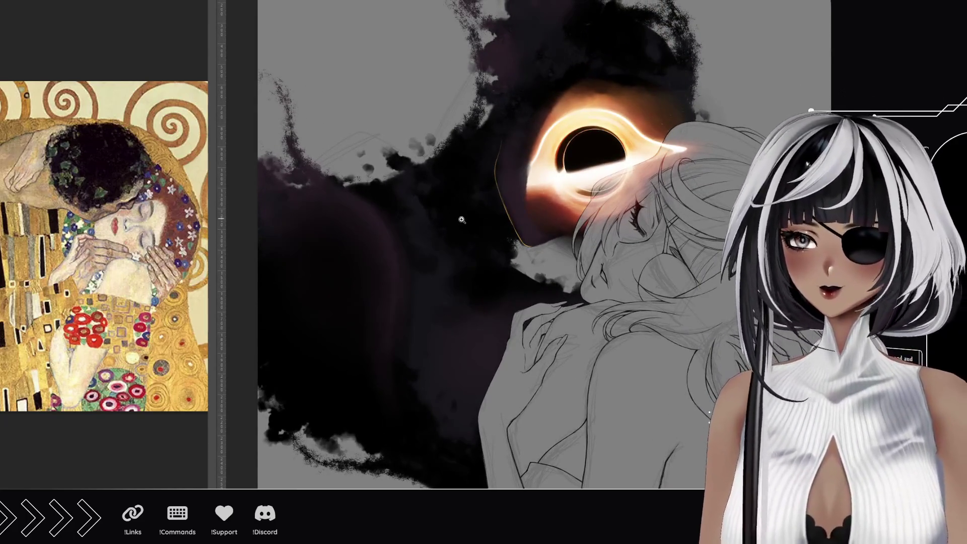
{"action": "mouse_move", "coordinate": [503, 141]}
{"action": "left_mouse_down"}
{"action": "mouse_move", "coordinate": [429, 227]}
{"action": "mouse_move", "coordinate": [457, 185]}
{"action": "left_mouse_up"}
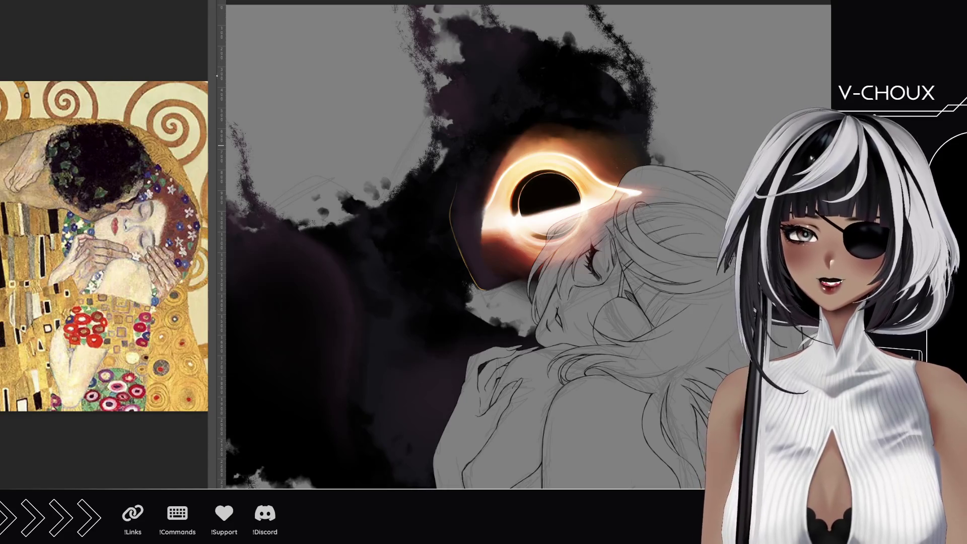
- Mirror the canvas view horizontally, zoom in on the black hole, and rotate the view for painting
{"action": "key", "text": "h"}
{"action": "left_click", "coordinate": [565, 269]}
{"action": "left_click", "coordinate": [541, 236]}
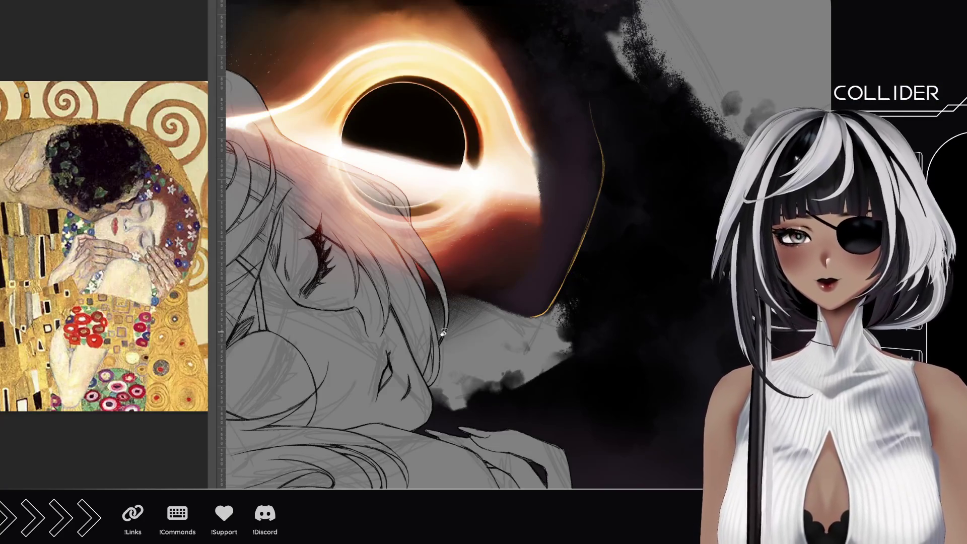
{"action": "key", "text": "r"}
{"action": "left_click_drag", "start_coordinate": [447, 332], "coordinate": [354, 278]}
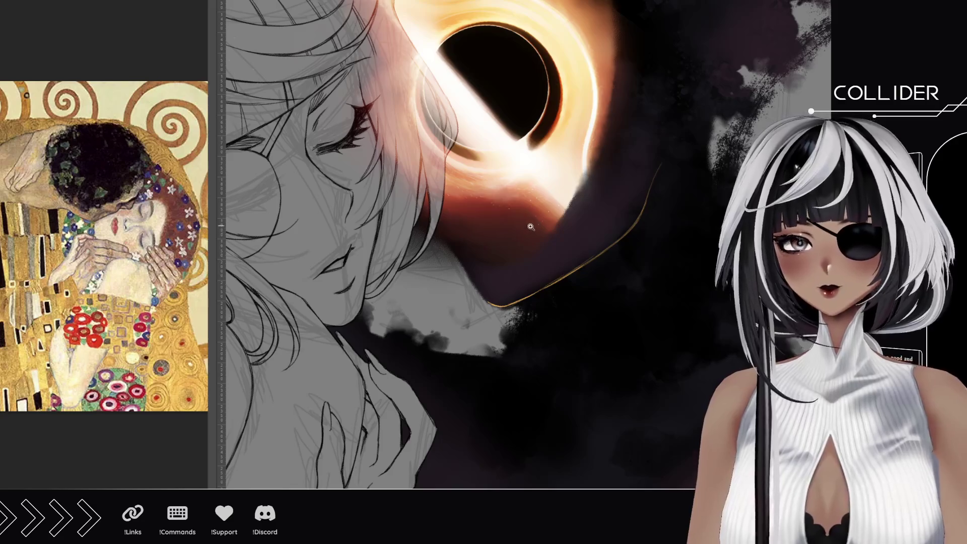
{"action": "left_click", "coordinate": [534, 227]}
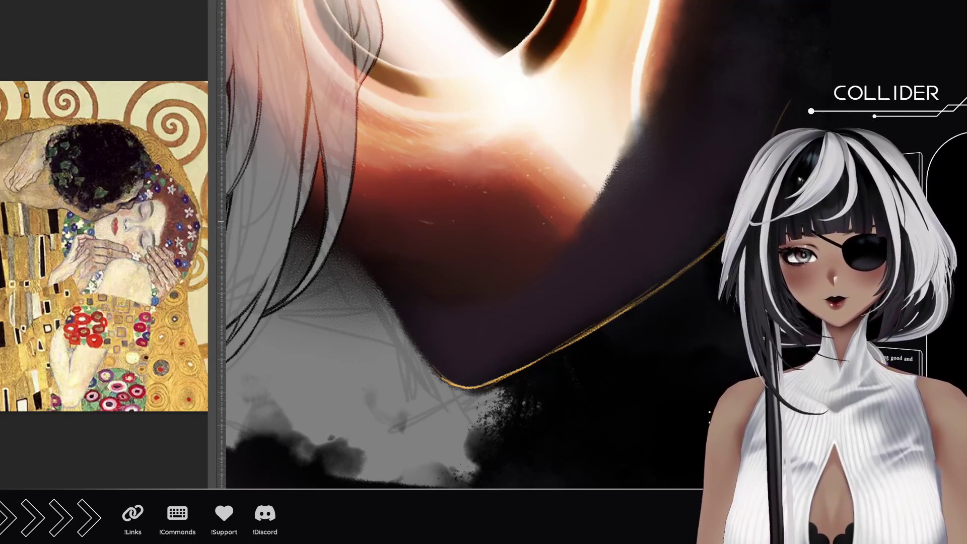
- Paint faint gold test streaks across the glow beneath the black hole
{"action": "left_click_drag", "start_coordinate": [455, 222], "coordinate": [512, 219]}
{"action": "left_click_drag", "start_coordinate": [445, 224], "coordinate": [521, 216]}
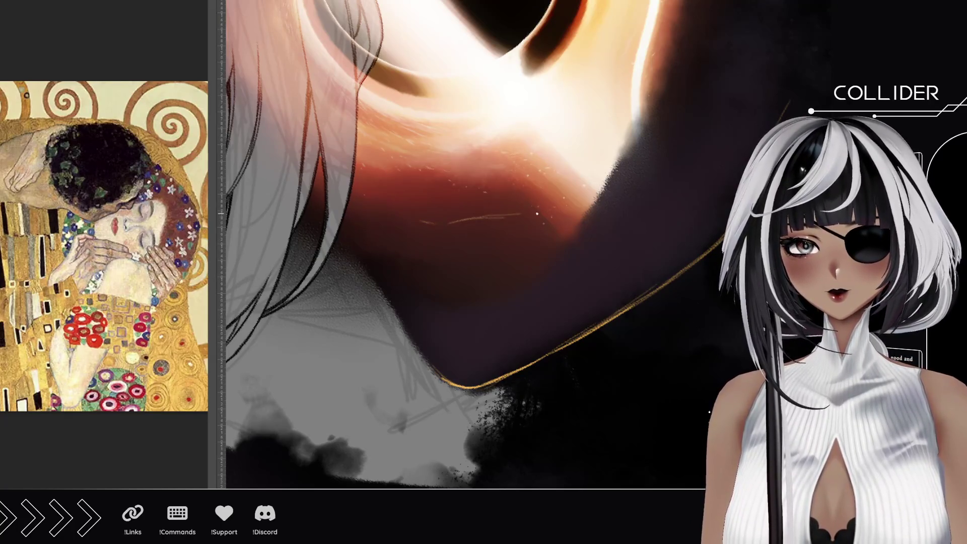
{"action": "mouse_move", "coordinate": [424, 222]}
{"action": "left_mouse_down"}
{"action": "mouse_move", "coordinate": [407, 232]}
{"action": "mouse_move", "coordinate": [411, 223]}
{"action": "mouse_move", "coordinate": [454, 226]}
{"action": "left_mouse_up"}
{"action": "left_click_drag", "start_coordinate": [437, 264], "coordinate": [503, 254]}
{"action": "left_click_drag", "start_coordinate": [441, 266], "coordinate": [491, 259]}
{"action": "mouse_move", "coordinate": [475, 221]}
{"action": "left_mouse_down"}
{"action": "mouse_move", "coordinate": [534, 212]}
{"action": "mouse_move", "coordinate": [397, 232]}
{"action": "left_mouse_up"}
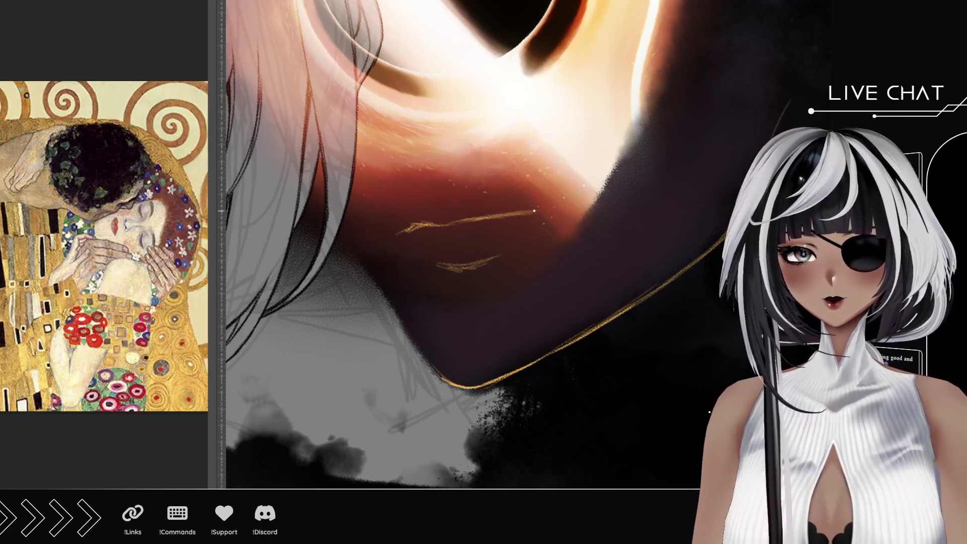
{"action": "scroll", "coordinate": [534, 219], "scroll_direction": "down", "scroll_amount": 3}
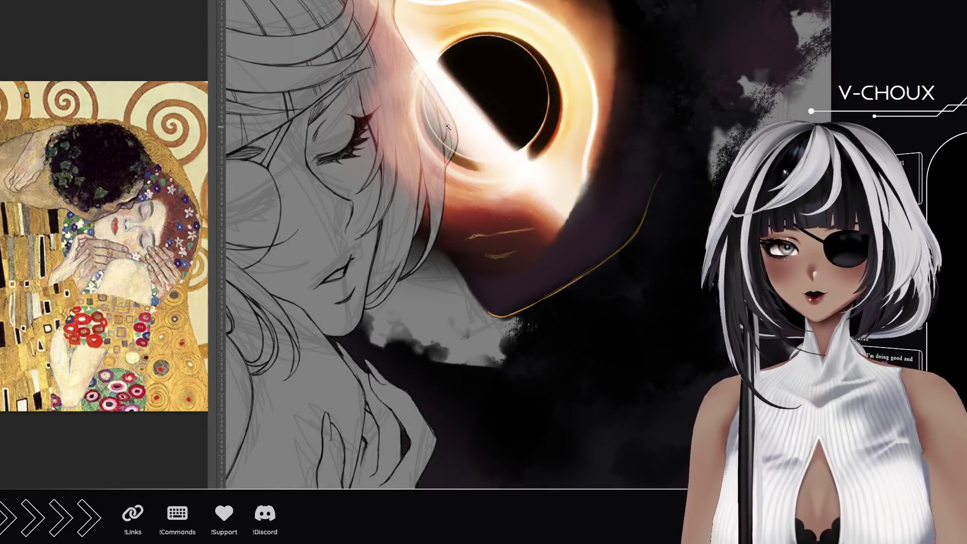
- Undo the two gold test strokes
{"action": "scroll", "coordinate": [445, 128], "scroll_direction": "down", "scroll_amount": 3}
{"action": "scroll", "coordinate": [518, 139], "scroll_direction": "up", "scroll_amount": 2}
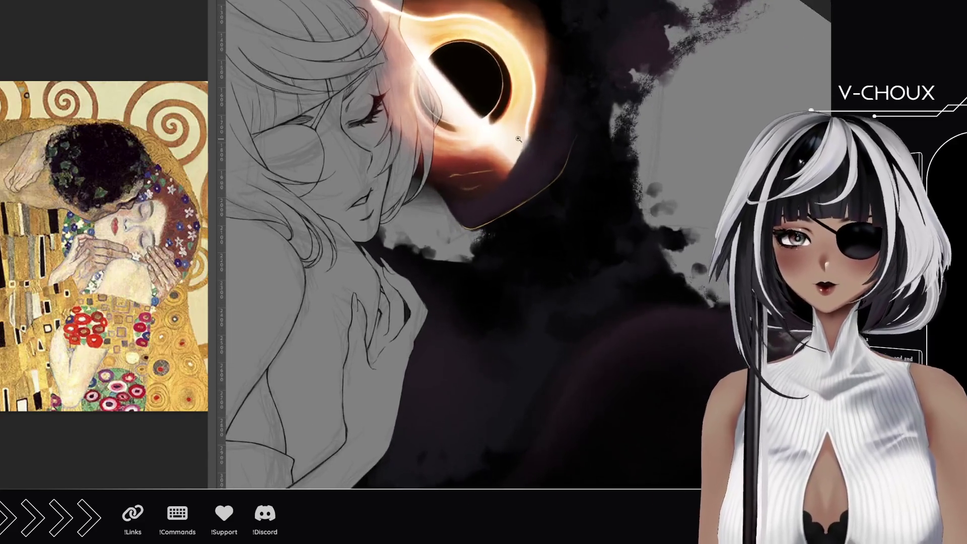
{"action": "scroll", "coordinate": [519, 140], "scroll_direction": "up", "scroll_amount": 3}
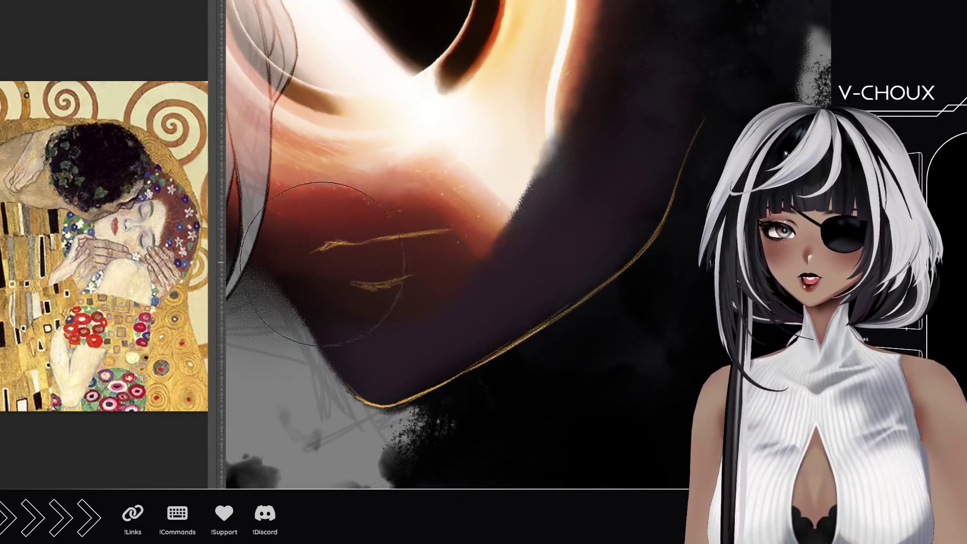
{"action": "key", "text": "ctrl+z"}
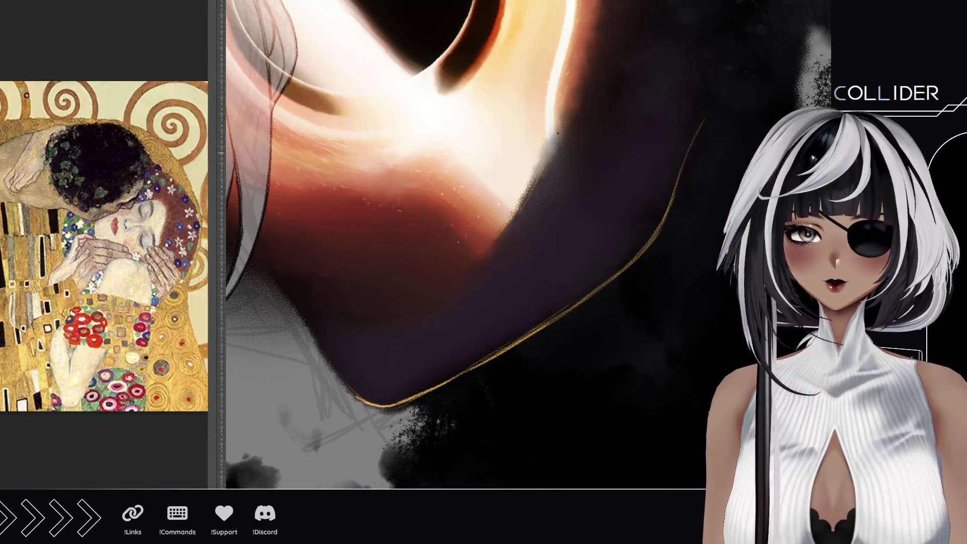
- Paint gold rim strokes along the silhouette's jawline and its red-dark jaw edge
{"action": "left_click_drag", "start_coordinate": [466, 277], "coordinate": [476, 262]}
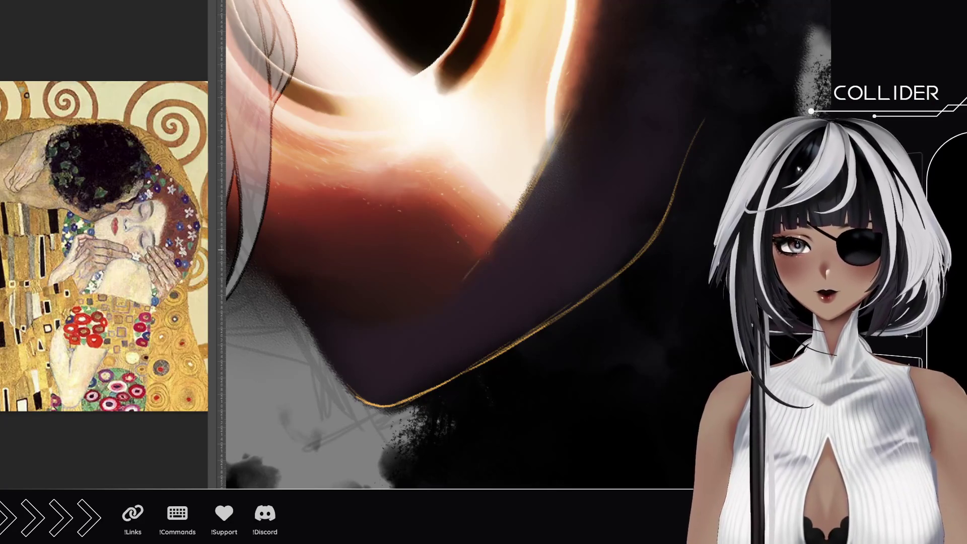
{"action": "left_click_drag", "start_coordinate": [389, 315], "coordinate": [341, 321]}
{"action": "left_click_drag", "start_coordinate": [359, 398], "coordinate": [318, 336]}
{"action": "left_click_drag", "start_coordinate": [345, 383], "coordinate": [285, 287]}
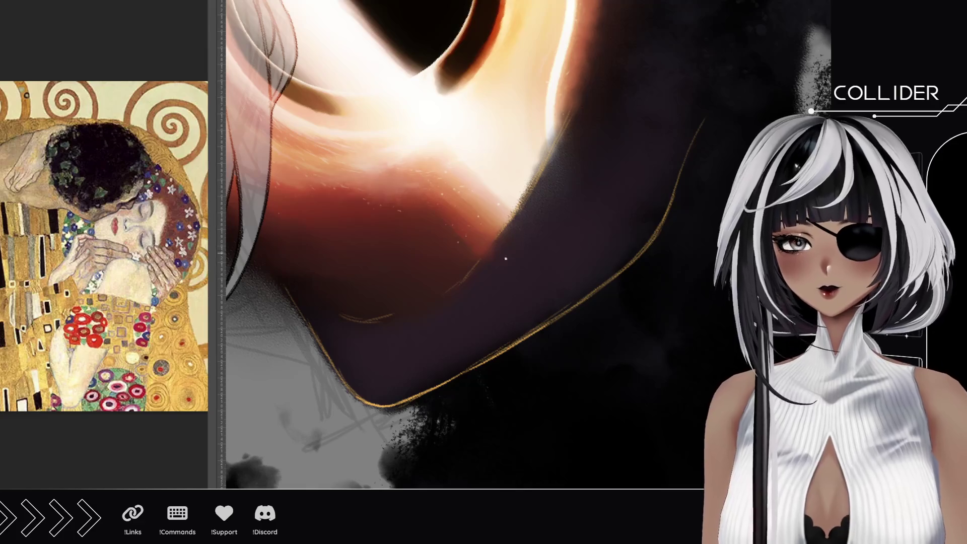
{"action": "mouse_move", "coordinate": [468, 272]}
{"action": "left_mouse_down"}
{"action": "mouse_move", "coordinate": [519, 214]}
{"action": "mouse_move", "coordinate": [499, 236]}
{"action": "mouse_move", "coordinate": [507, 230]}
{"action": "left_mouse_up"}
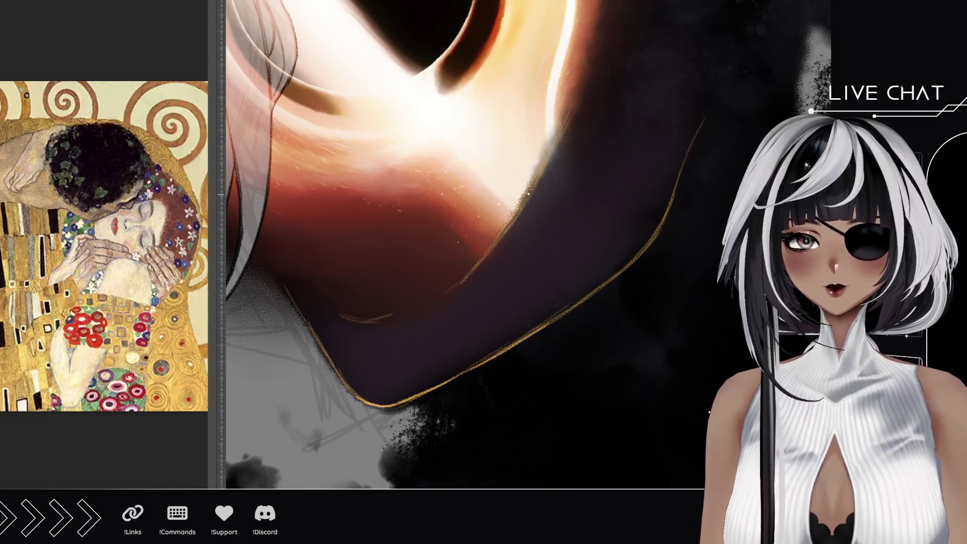
{"action": "scroll", "coordinate": [508, 230], "scroll_direction": "up", "scroll_amount": 5}
- Paint and brighten gold strokes along the silhouette's dark edge
{"action": "mouse_move", "coordinate": [475, 384]}
{"action": "left_mouse_down"}
{"action": "mouse_move", "coordinate": [515, 318]}
{"action": "mouse_move", "coordinate": [543, 238]}
{"action": "left_mouse_up"}
{"action": "left_click_drag", "start_coordinate": [521, 296], "coordinate": [552, 195]}
{"action": "left_click_drag", "start_coordinate": [530, 267], "coordinate": [550, 195]}
{"action": "left_click_drag", "start_coordinate": [519, 284], "coordinate": [551, 199]}
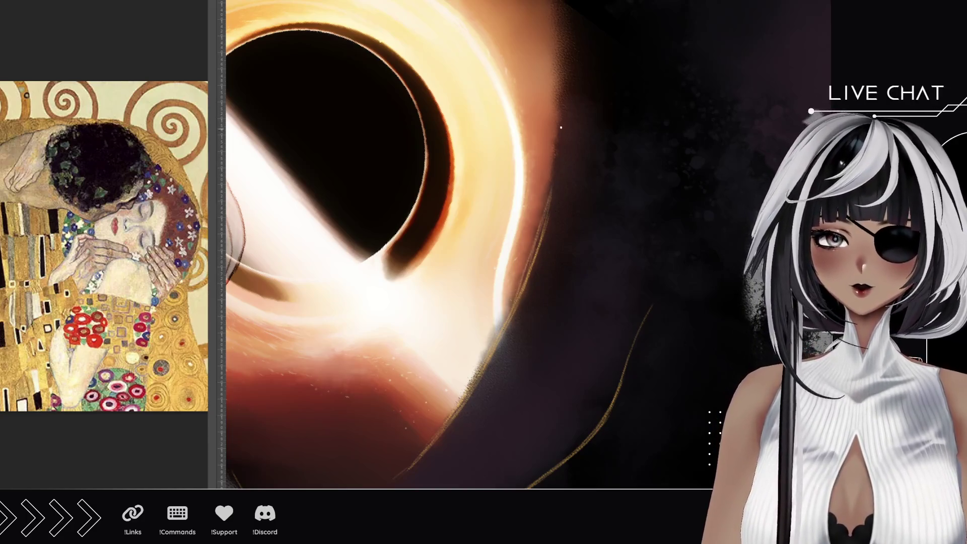
{"action": "left_click_drag", "start_coordinate": [534, 255], "coordinate": [547, 208]}
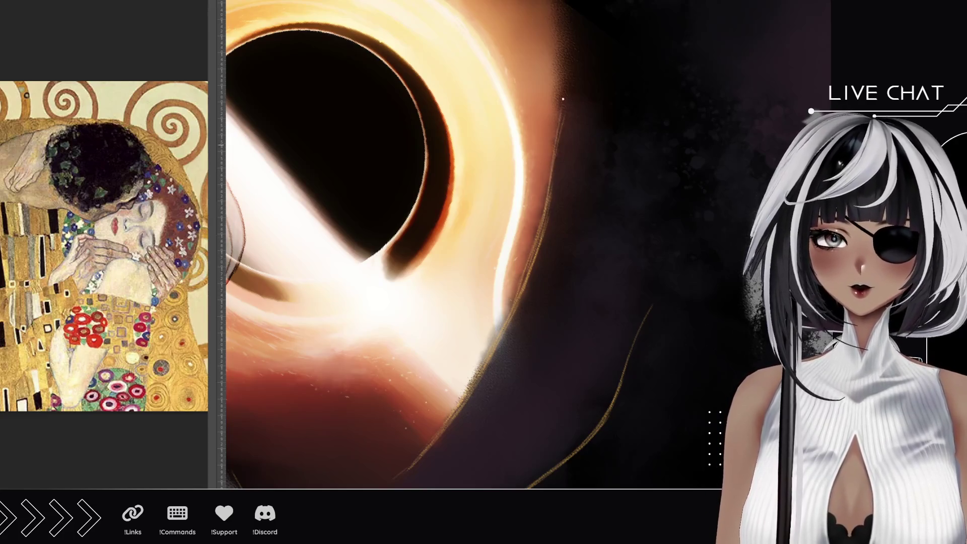
- Extend the gold rim upward along the edge and brighten its upper part
{"action": "left_click_drag", "start_coordinate": [559, 112], "coordinate": [566, 77]}
{"action": "left_click_drag", "start_coordinate": [554, 156], "coordinate": [561, 105]}
{"action": "left_click_drag", "start_coordinate": [551, 201], "coordinate": [565, 65]}
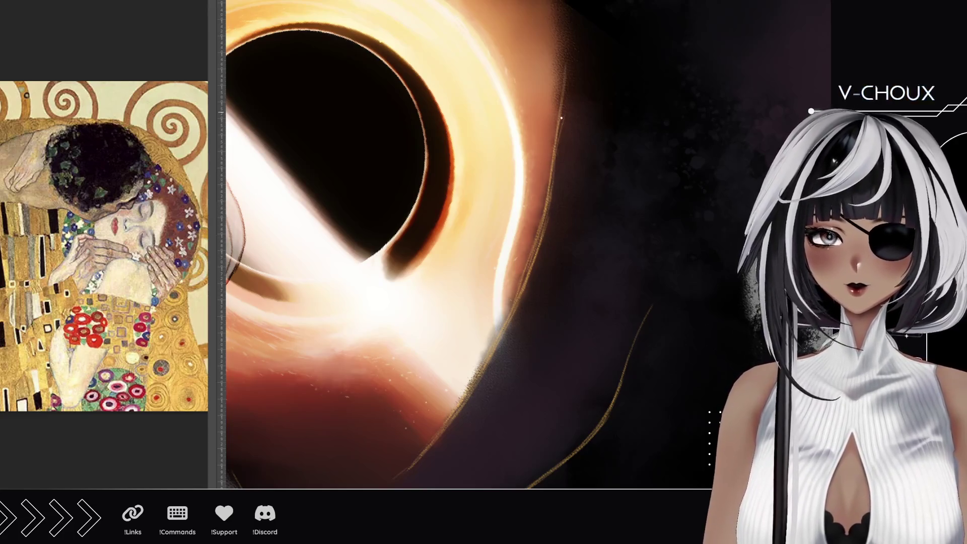
{"action": "scroll", "coordinate": [561, 118], "scroll_direction": "up", "scroll_amount": 3}
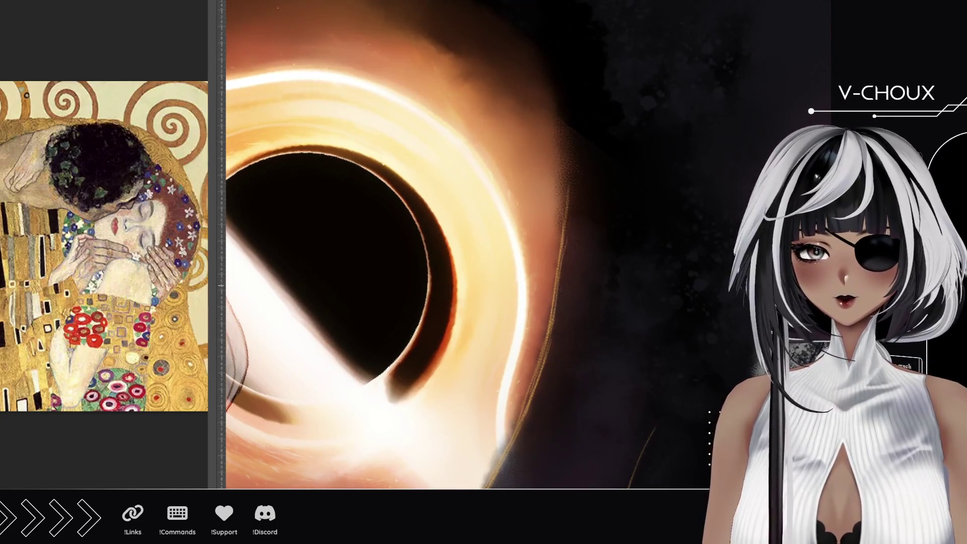
{"action": "left_click_drag", "start_coordinate": [560, 195], "coordinate": [560, 151]}
{"action": "left_click_drag", "start_coordinate": [560, 218], "coordinate": [554, 162]}
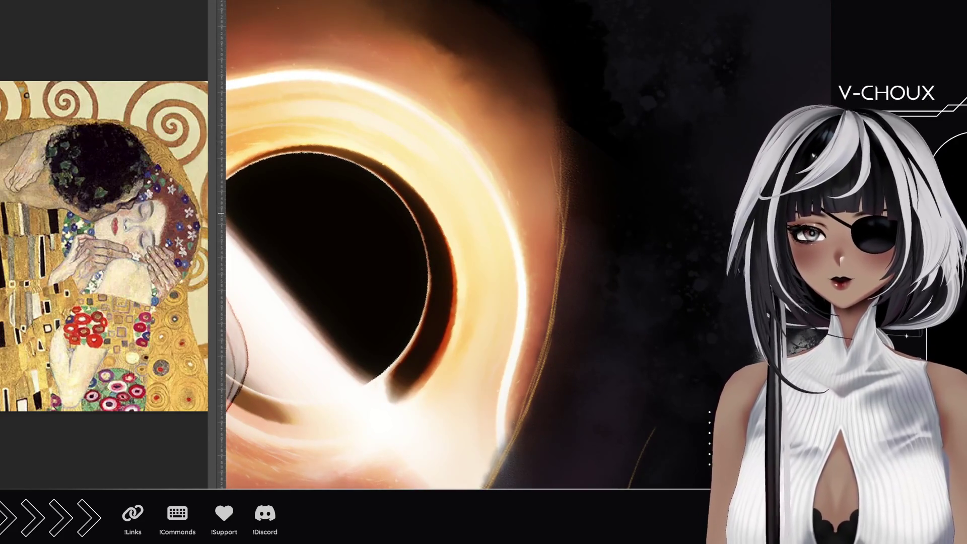
- Rotate and pan the canvas to bring the black hole's glow toward the centre
{"action": "left_click_drag", "start_coordinate": [277, 315], "coordinate": [313, 378]}
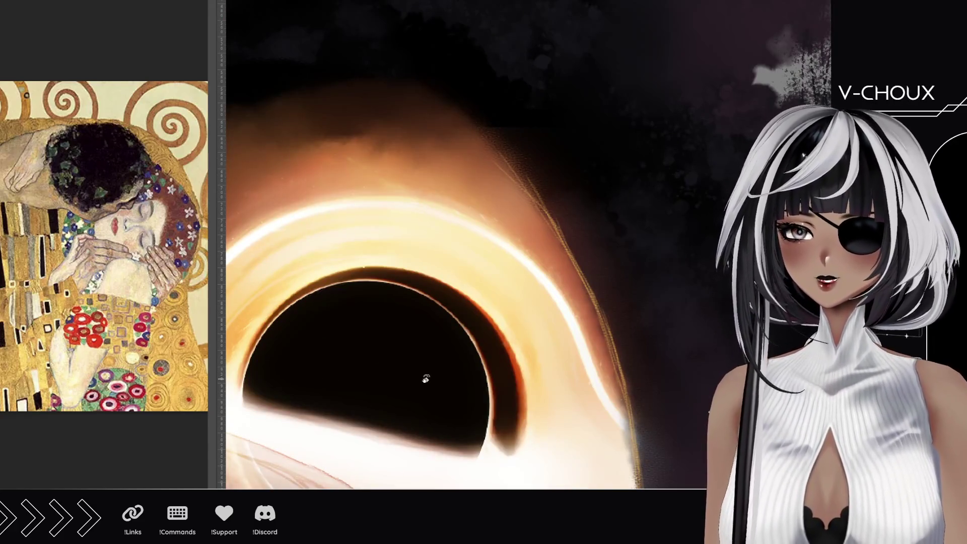
{"action": "left_click_drag", "start_coordinate": [369, 366], "coordinate": [411, 306]}
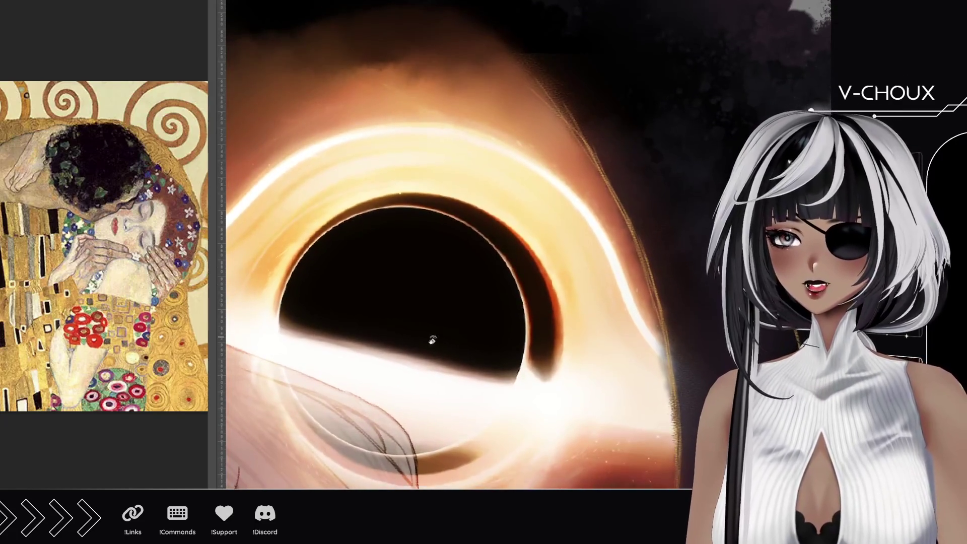
{"action": "left_click_drag", "start_coordinate": [352, 350], "coordinate": [451, 328]}
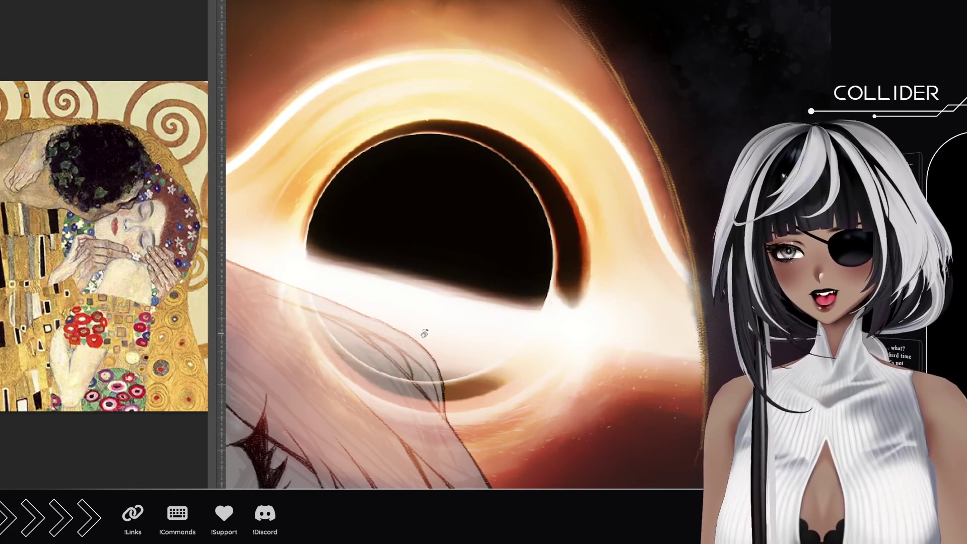
{"action": "left_click_drag", "start_coordinate": [432, 169], "coordinate": [508, 278]}
{"action": "left_click_drag", "start_coordinate": [444, 178], "coordinate": [465, 231]}
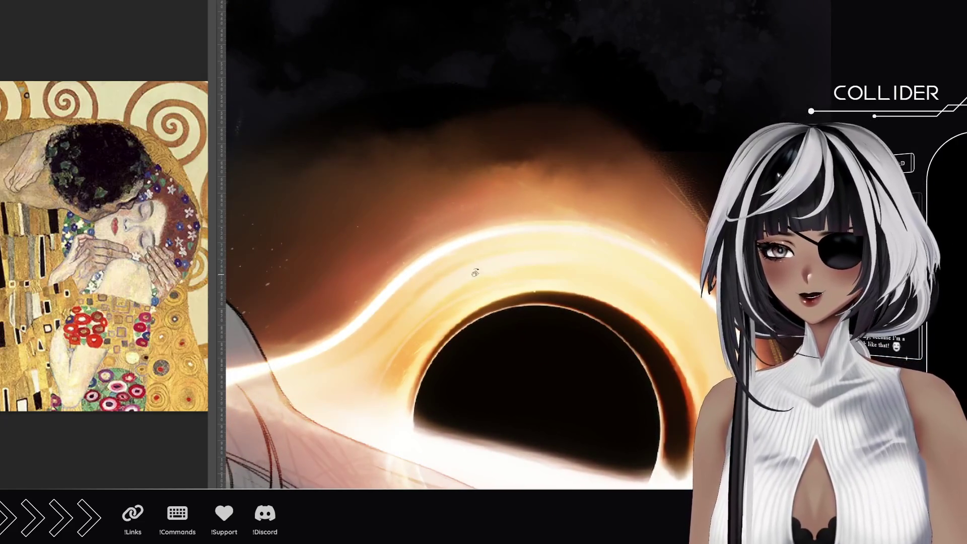
{"action": "key", "text": "r"}
{"action": "mouse_move", "coordinate": [538, 94]}
{"action": "left_mouse_down"}
{"action": "mouse_move", "coordinate": [383, 296]}
{"action": "mouse_move", "coordinate": [433, 341]}
{"action": "left_mouse_up"}
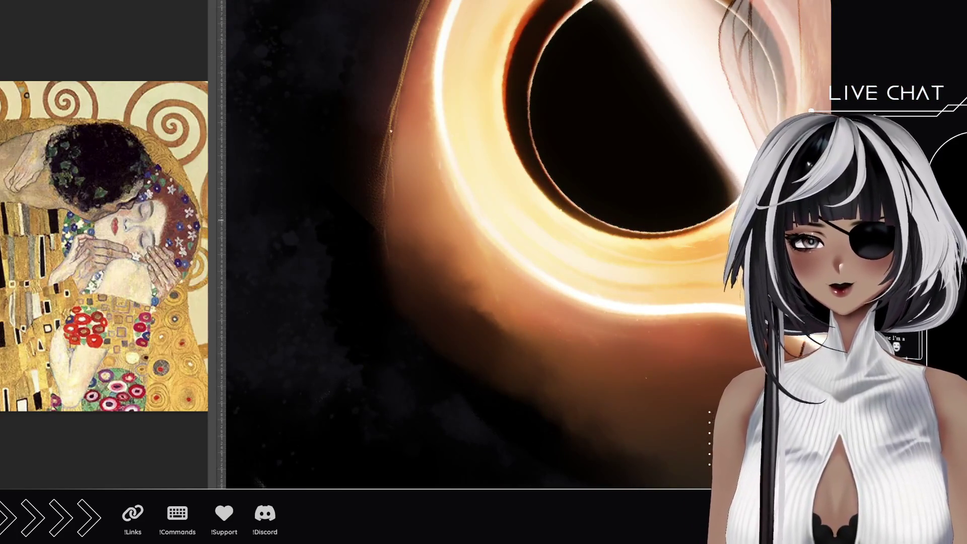
- Soften the glow's left and lower-left edge with light strokes
{"action": "left_click_drag", "start_coordinate": [391, 131], "coordinate": [411, 319]}
{"action": "mouse_move", "coordinate": [383, 202]}
{"action": "left_mouse_down"}
{"action": "mouse_move", "coordinate": [398, 294]}
{"action": "mouse_move", "coordinate": [417, 322]}
{"action": "left_mouse_up"}
{"action": "left_click_drag", "start_coordinate": [386, 223], "coordinate": [404, 292]}
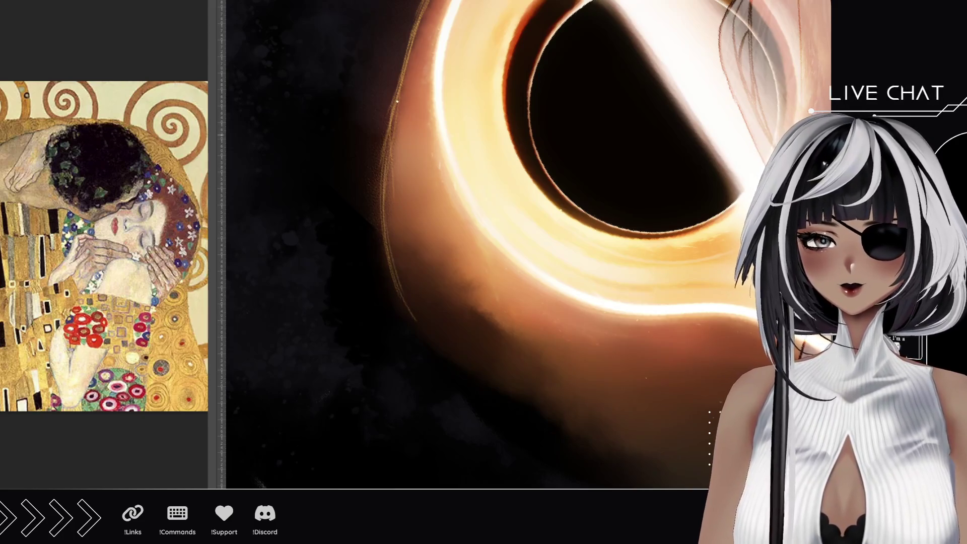
{"action": "mouse_move", "coordinate": [388, 237]}
{"action": "left_mouse_down"}
{"action": "mouse_move", "coordinate": [417, 318]}
{"action": "mouse_move", "coordinate": [469, 364]}
{"action": "left_mouse_up"}
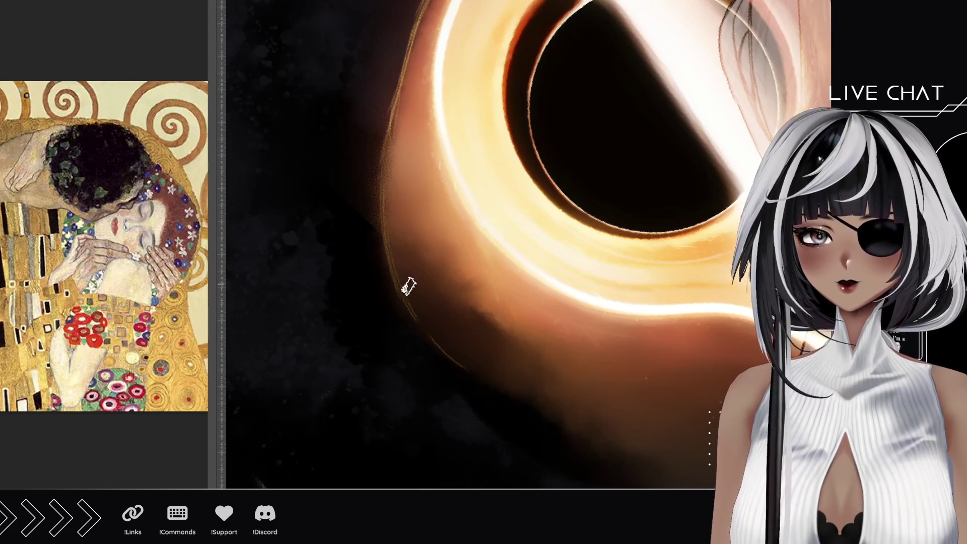
{"action": "left_click_drag", "start_coordinate": [385, 119], "coordinate": [397, 231]}
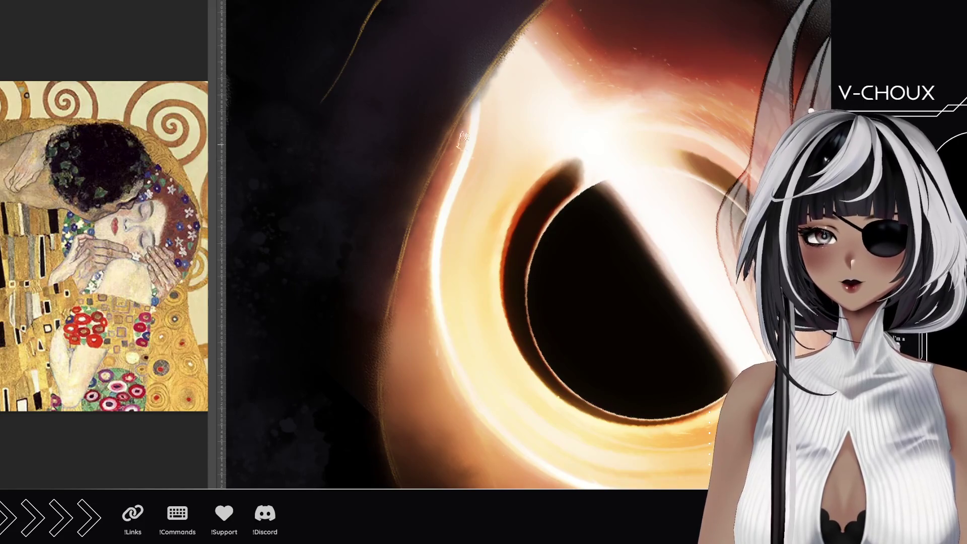
{"action": "left_click_drag", "start_coordinate": [471, 118], "coordinate": [410, 274]}
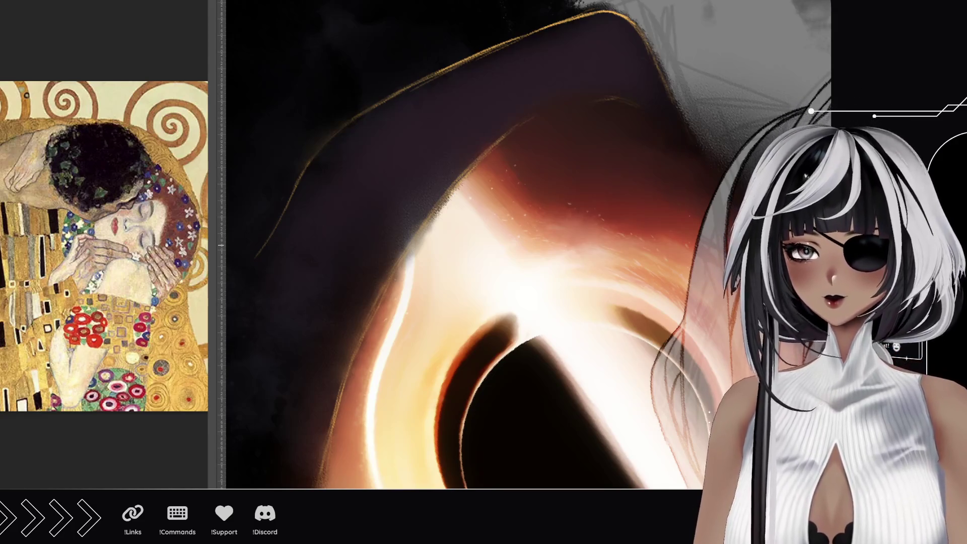
- Add gold rim strokes along the jaw and down the neck, undoing an overlong orange stroke
{"action": "scroll", "coordinate": [433, 288], "scroll_direction": "up", "scroll_amount": 5}
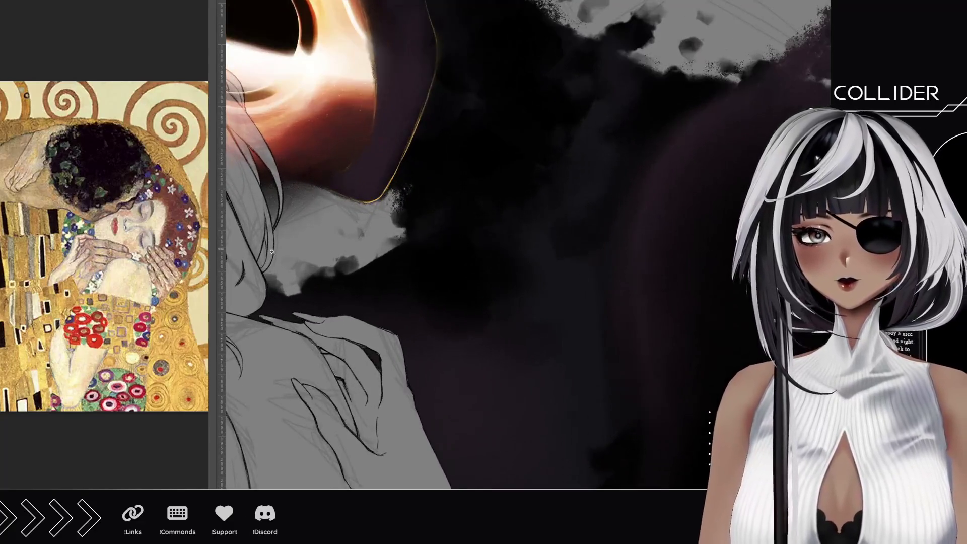
{"action": "mouse_move", "coordinate": [310, 323]}
{"action": "left_mouse_down"}
{"action": "mouse_move", "coordinate": [422, 280]}
{"action": "mouse_move", "coordinate": [388, 223]}
{"action": "left_mouse_up"}
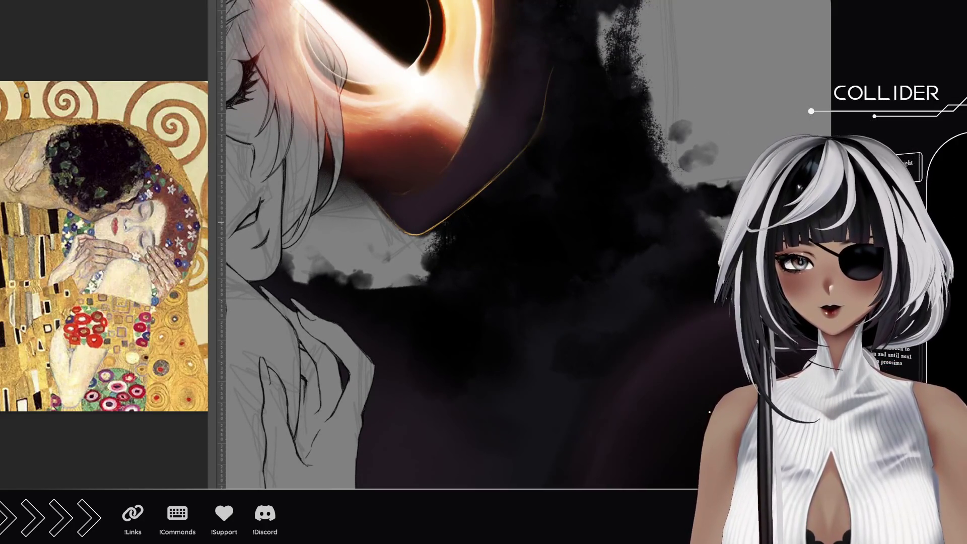
{"action": "mouse_move", "coordinate": [457, 238]}
{"action": "left_mouse_down"}
{"action": "mouse_move", "coordinate": [467, 322]}
{"action": "mouse_move", "coordinate": [454, 342]}
{"action": "left_mouse_up"}
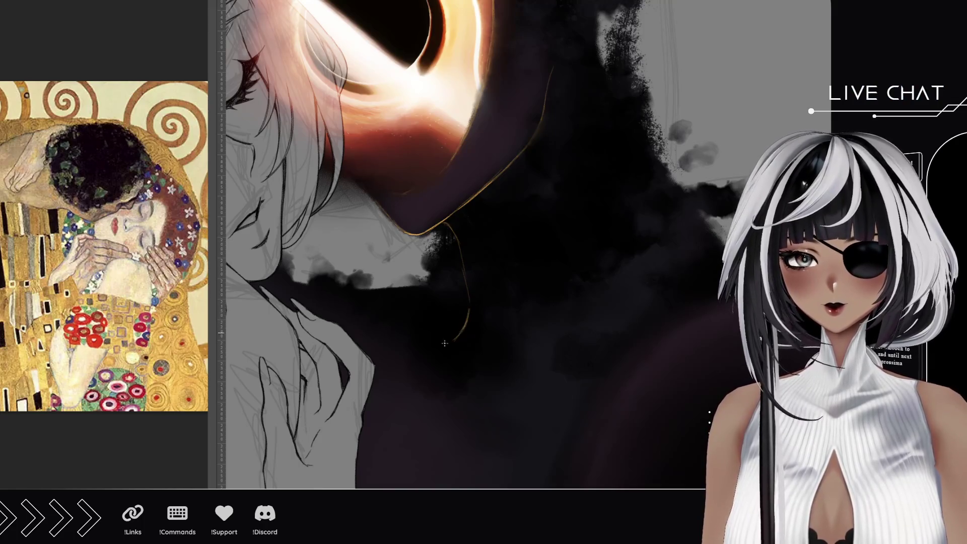
{"action": "mouse_move", "coordinate": [607, 384]}
{"action": "left_mouse_down"}
{"action": "mouse_move", "coordinate": [505, 255]}
{"action": "mouse_move", "coordinate": [497, 339]}
{"action": "mouse_move", "coordinate": [609, 281]}
{"action": "left_mouse_up"}
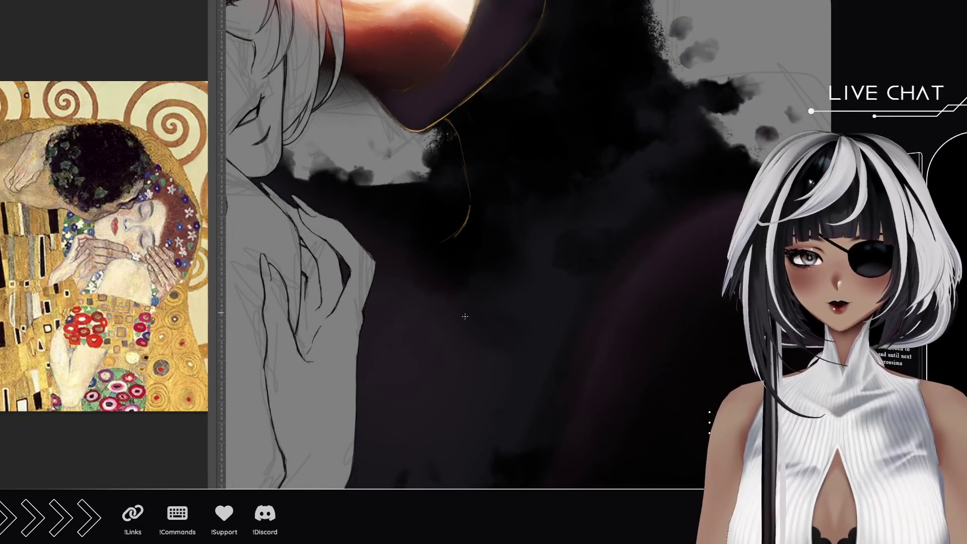
{"action": "left_click_drag", "start_coordinate": [451, 311], "coordinate": [564, 304]}
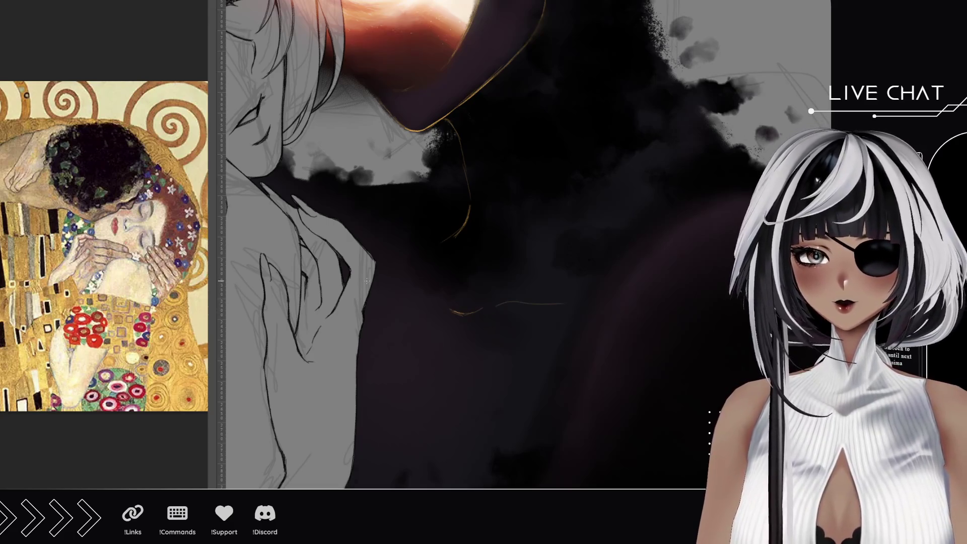
{"action": "key", "text": "ctrl+z"}
{"action": "left_click_drag", "start_coordinate": [491, 306], "coordinate": [533, 299]}
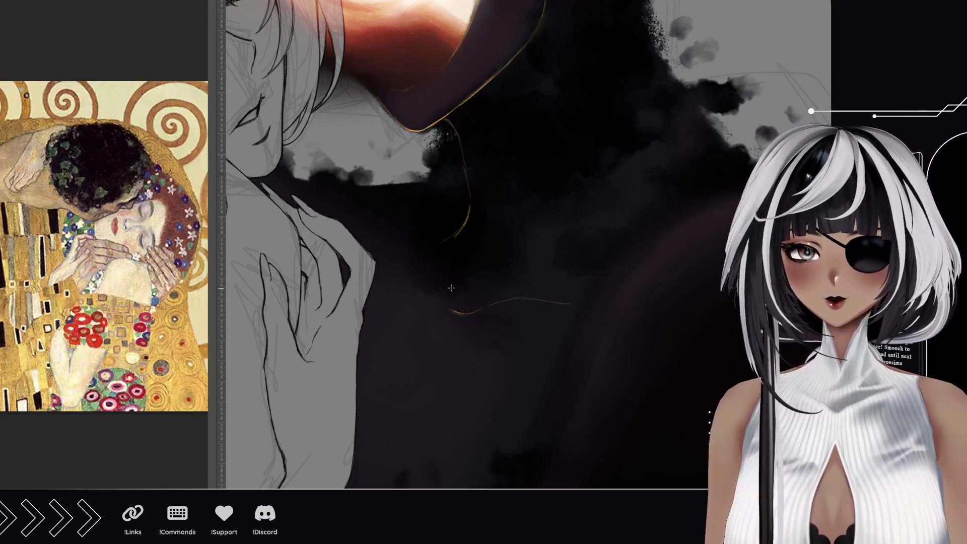
{"action": "left_click_drag", "start_coordinate": [451, 310], "coordinate": [418, 280]}
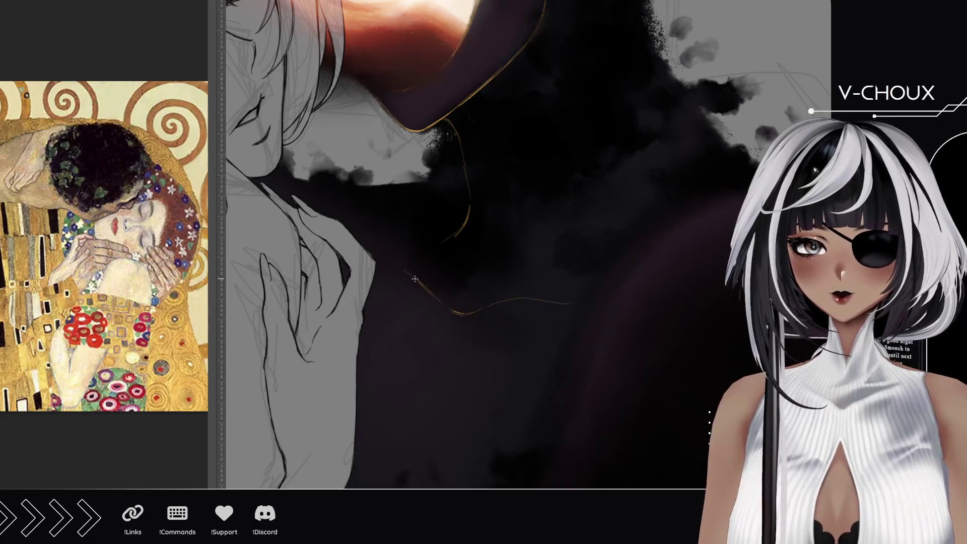
- Trace a gold rim line down the silhouette's shoulder and extend it further upward
{"action": "left_click_drag", "start_coordinate": [504, 252], "coordinate": [525, 222]}
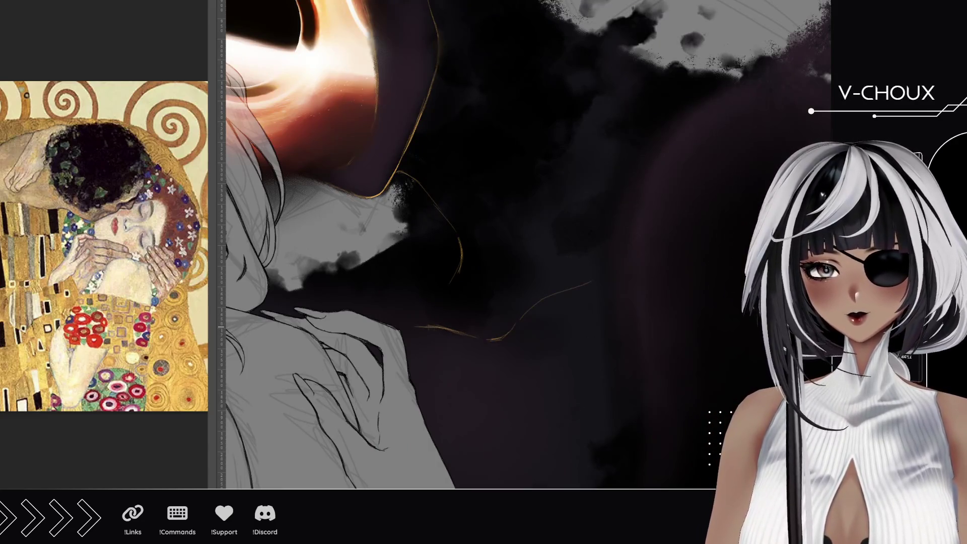
{"action": "mouse_move", "coordinate": [389, 305]}
{"action": "left_mouse_down"}
{"action": "mouse_move", "coordinate": [484, 227]}
{"action": "mouse_move", "coordinate": [416, 204]}
{"action": "left_mouse_up"}
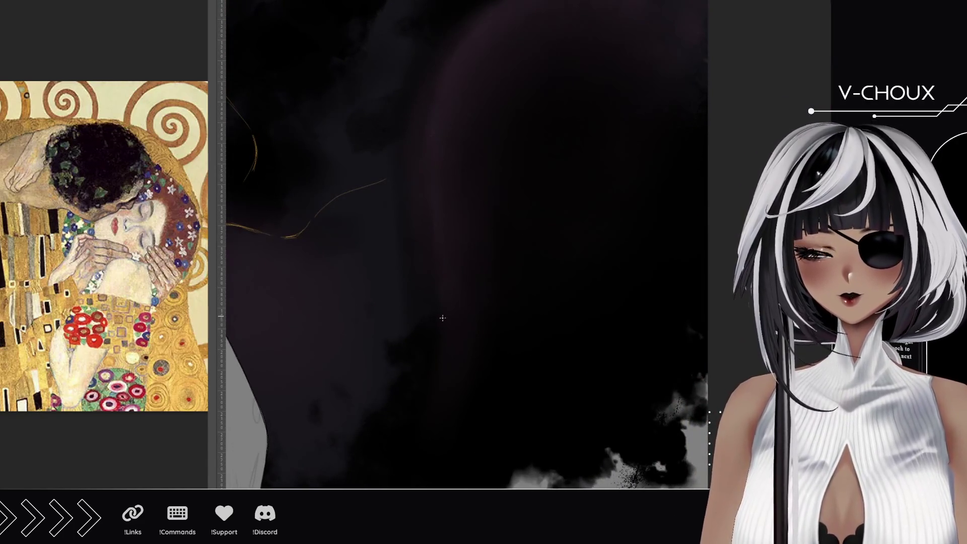
{"action": "left_click_drag", "start_coordinate": [432, 239], "coordinate": [424, 181]}
{"action": "left_click_drag", "start_coordinate": [427, 122], "coordinate": [429, 237]}
{"action": "left_click_drag", "start_coordinate": [432, 115], "coordinate": [424, 184]}
{"action": "left_click_drag", "start_coordinate": [442, 85], "coordinate": [428, 181]}
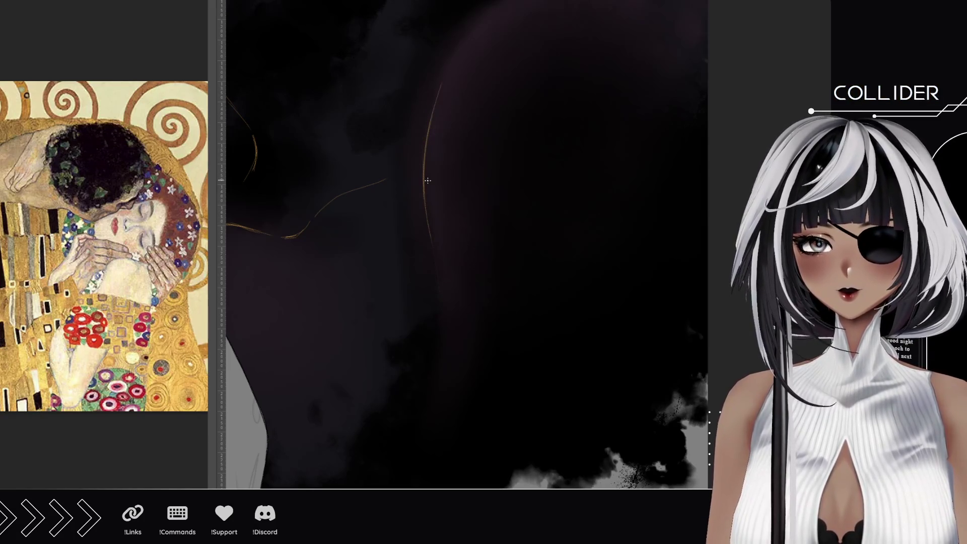
{"action": "mouse_move", "coordinate": [318, 126]}
{"action": "left_mouse_down"}
{"action": "mouse_move", "coordinate": [317, 214]}
{"action": "mouse_move", "coordinate": [395, 265]}
{"action": "mouse_move", "coordinate": [430, 310]}
{"action": "left_mouse_up"}
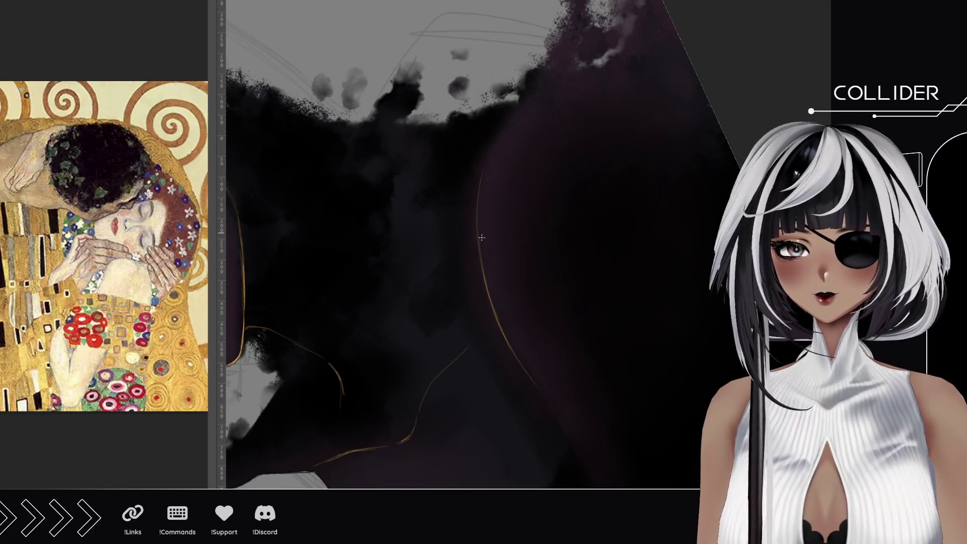
{"action": "left_click_drag", "start_coordinate": [481, 176], "coordinate": [504, 129]}
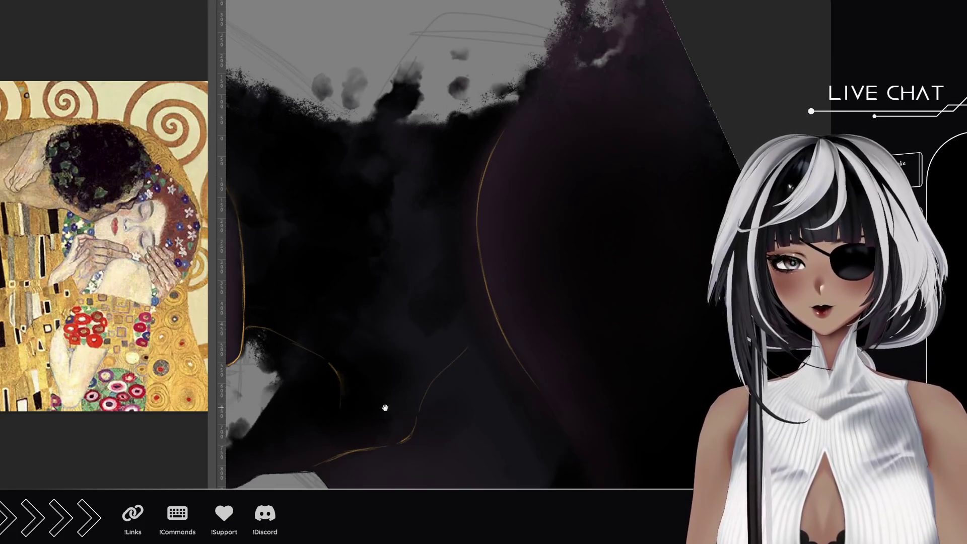
{"action": "left_click_drag", "start_coordinate": [382, 402], "coordinate": [410, 298]}
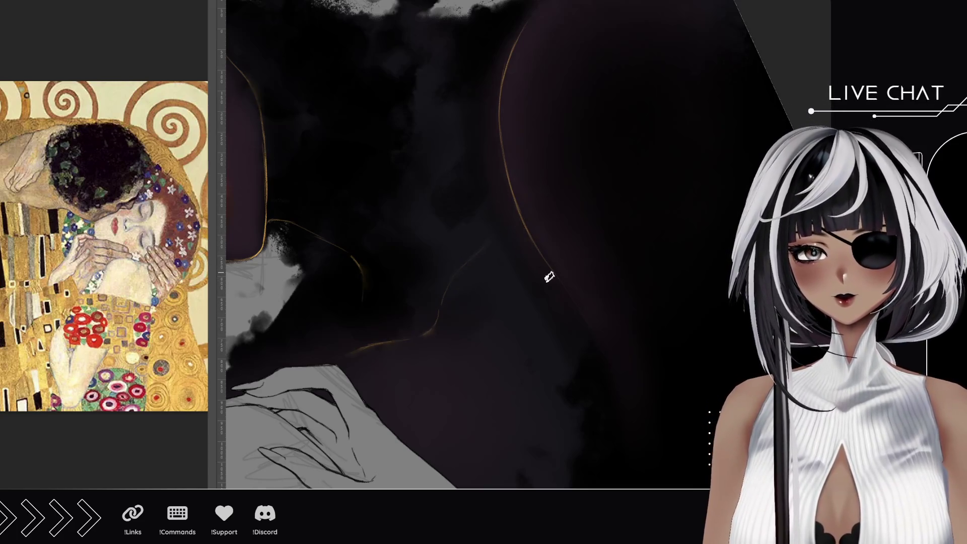
{"action": "left_click_drag", "start_coordinate": [488, 123], "coordinate": [497, 222]}
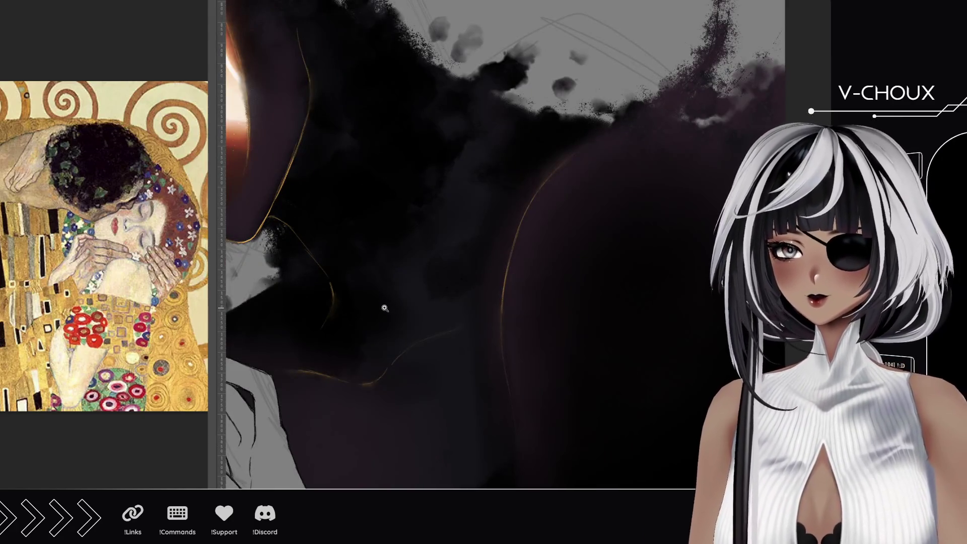
{"action": "left_click", "coordinate": [368, 299]}
- Zoom out and mirror the canvas horizontally to check the composition
{"action": "left_click", "coordinate": [367, 299]}
{"action": "mouse_move", "coordinate": [367, 299]}
{"action": "left_mouse_down"}
{"action": "mouse_move", "coordinate": [371, 281]}
{"action": "mouse_move", "coordinate": [414, 252]}
{"action": "mouse_move", "coordinate": [451, 266]}
{"action": "left_mouse_up"}
{"action": "scroll", "coordinate": [427, 248], "scroll_direction": "down", "scroll_amount": 3}
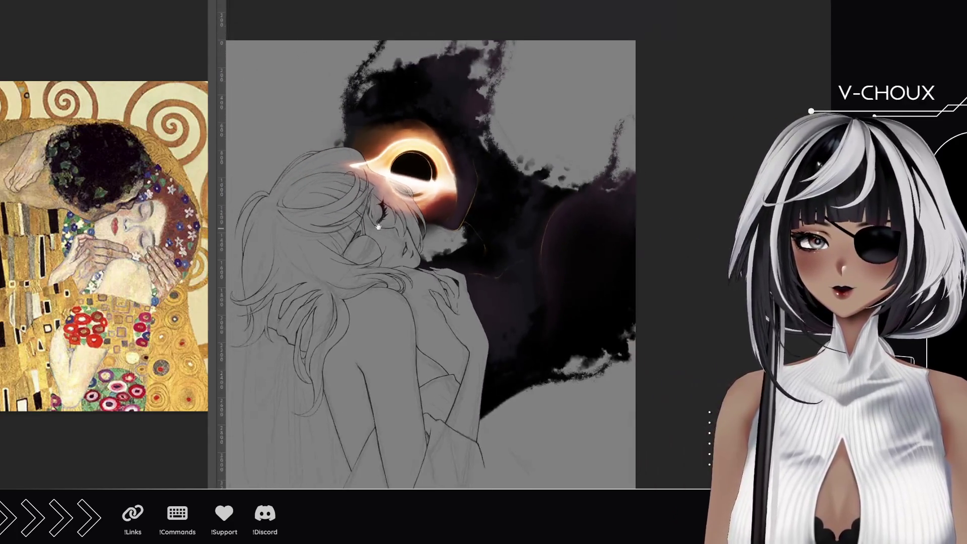
{"action": "scroll", "coordinate": [408, 203], "scroll_direction": "up", "scroll_amount": 2}
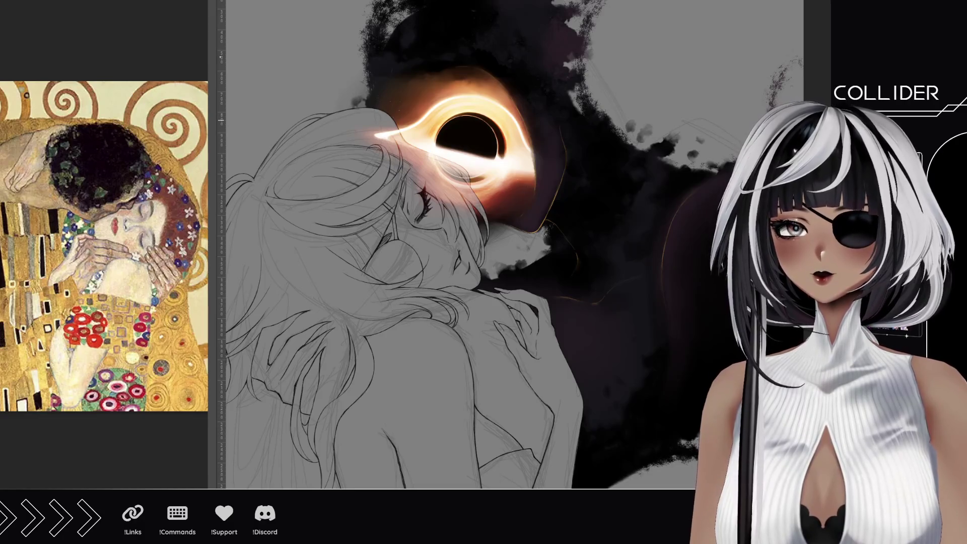
{"action": "key", "text": "h"}
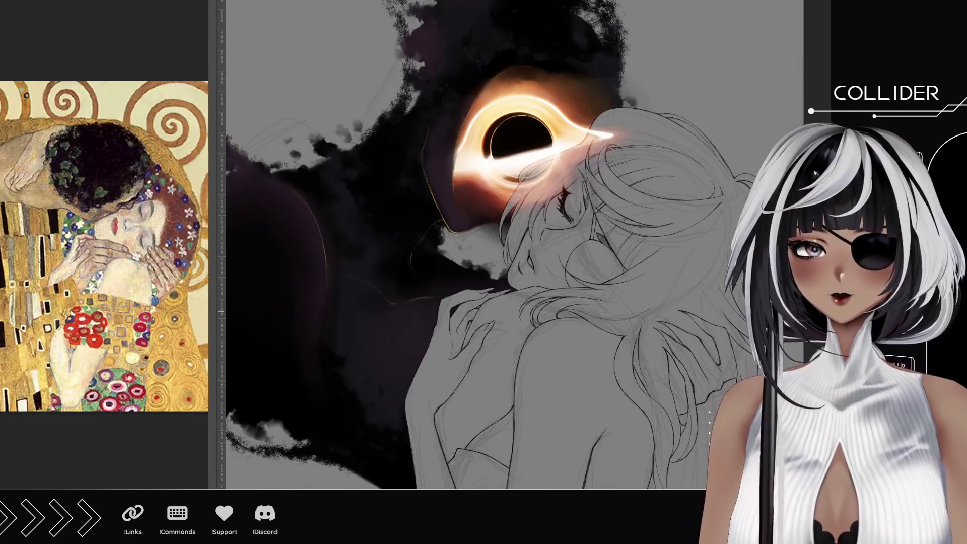
- Keep the shoulder rim lines and delete the glow streak crossing the woman's hair
{"action": "key", "text": "ctrl+z"}
{"action": "key", "text": "ctrl+shift+z"}
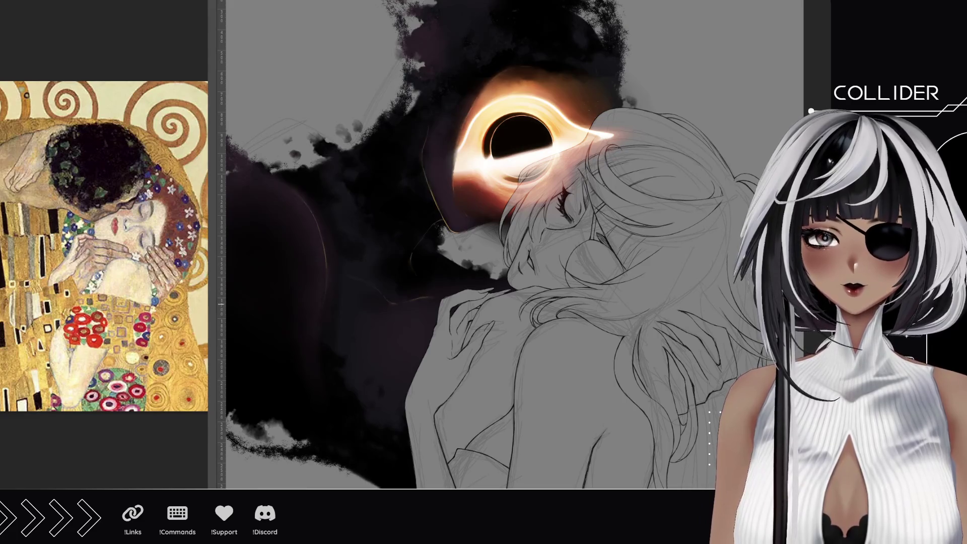
{"action": "key", "text": "Delete"}
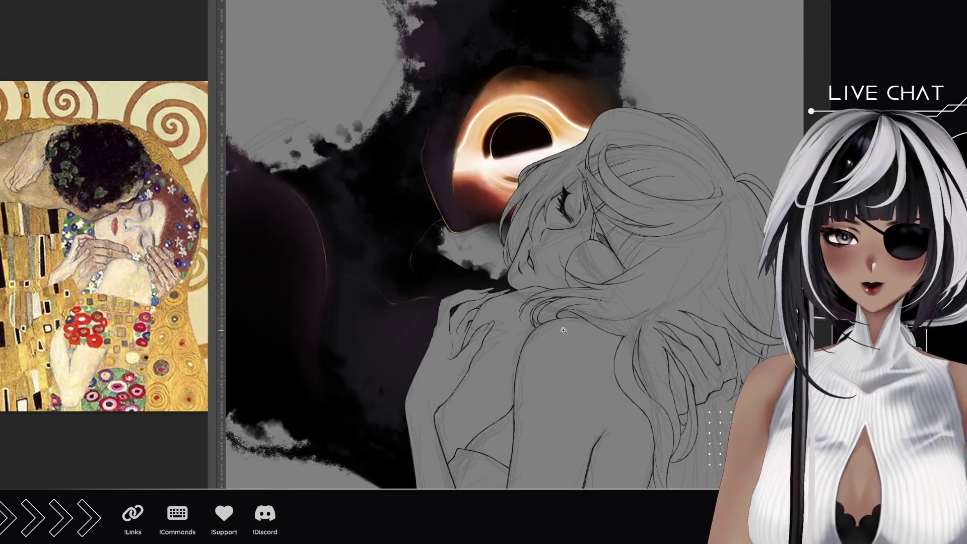
{"action": "scroll", "coordinate": [559, 325], "scroll_direction": "down", "scroll_amount": 5}
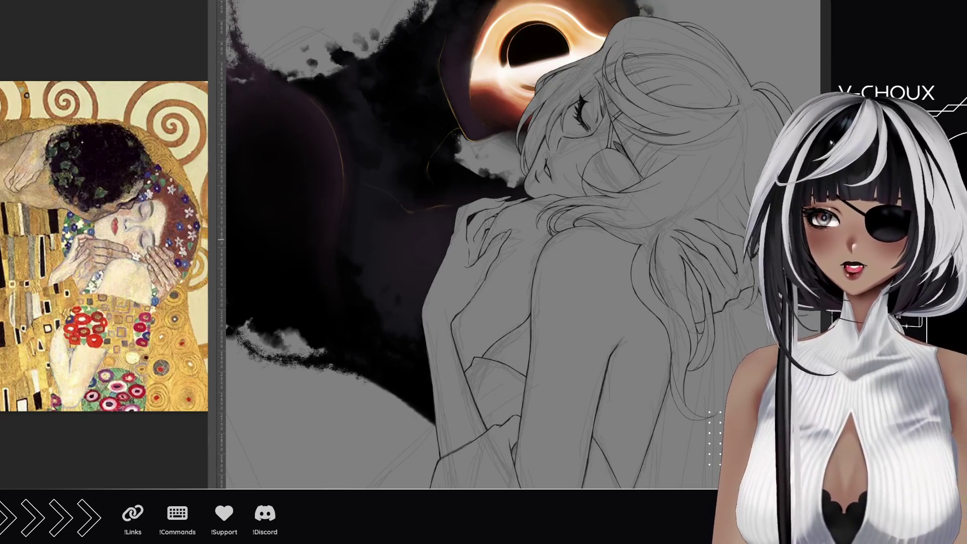
- Hide the sketch and select the gaps around the woman's shoulder and right hair strands
{"action": "key", "text": "ctrl+h"}
{"action": "left_click", "coordinate": [525, 279]}
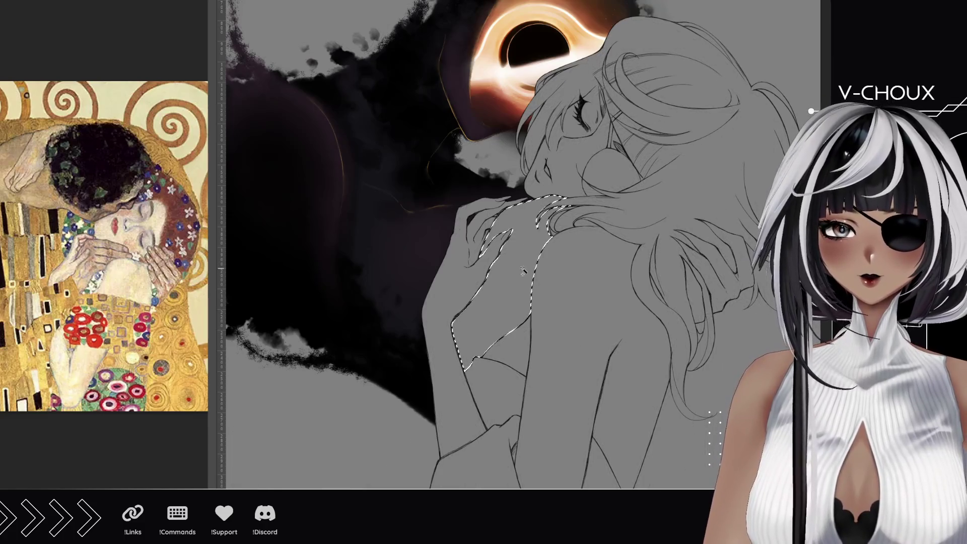
{"action": "left_click", "coordinate": [557, 222]}
{"action": "left_click", "coordinate": [699, 316]}
{"action": "left_click", "coordinate": [730, 278]}
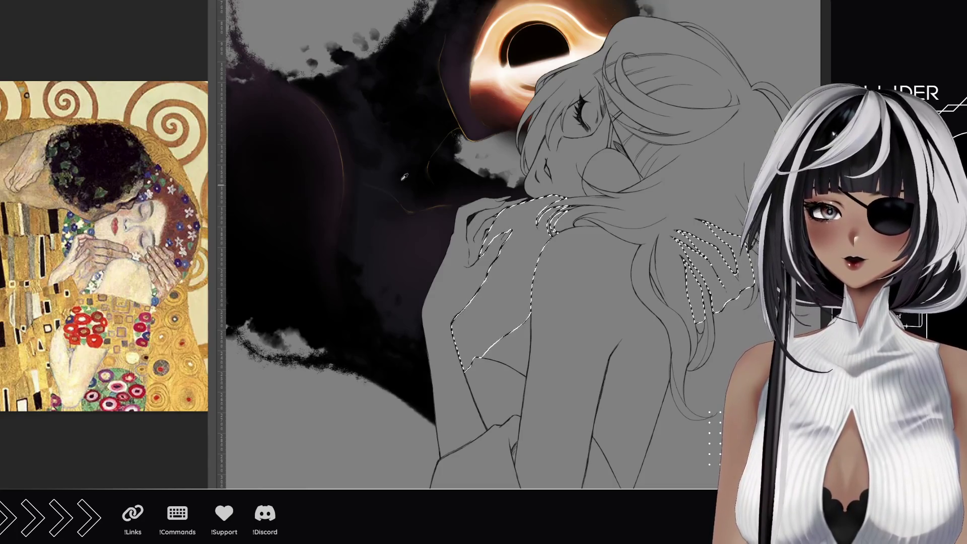
- Fill the selected areas with solid black instead of orange, then deselect
{"action": "key", "text": "alt+BackSpace"}
{"action": "key", "text": "ctrl+z"}
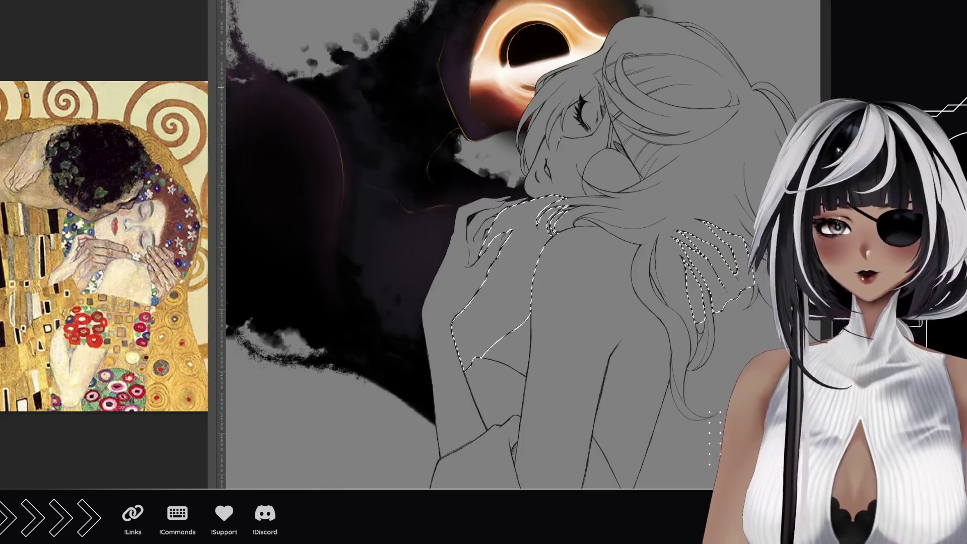
{"action": "key", "text": "alt+BackSpace"}
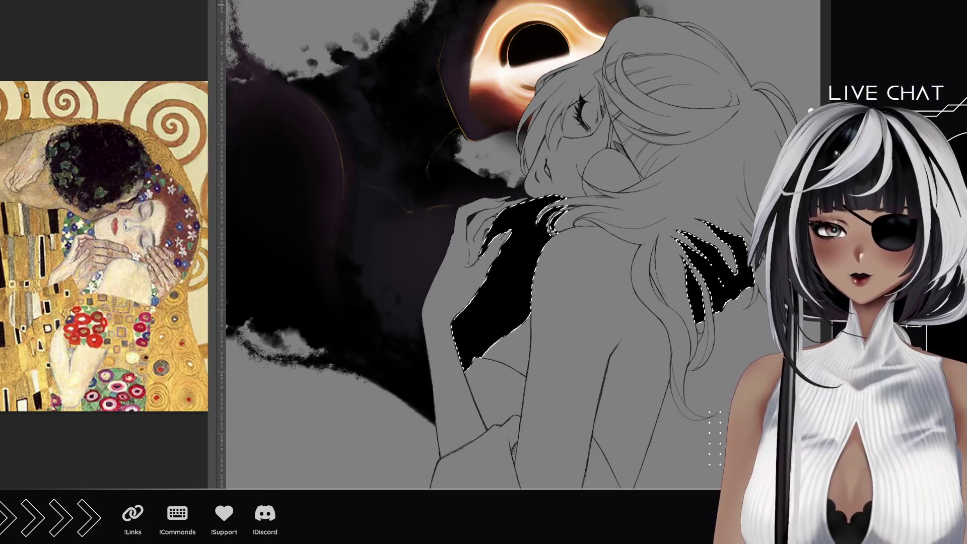
{"action": "key", "text": "ctrl+d"}
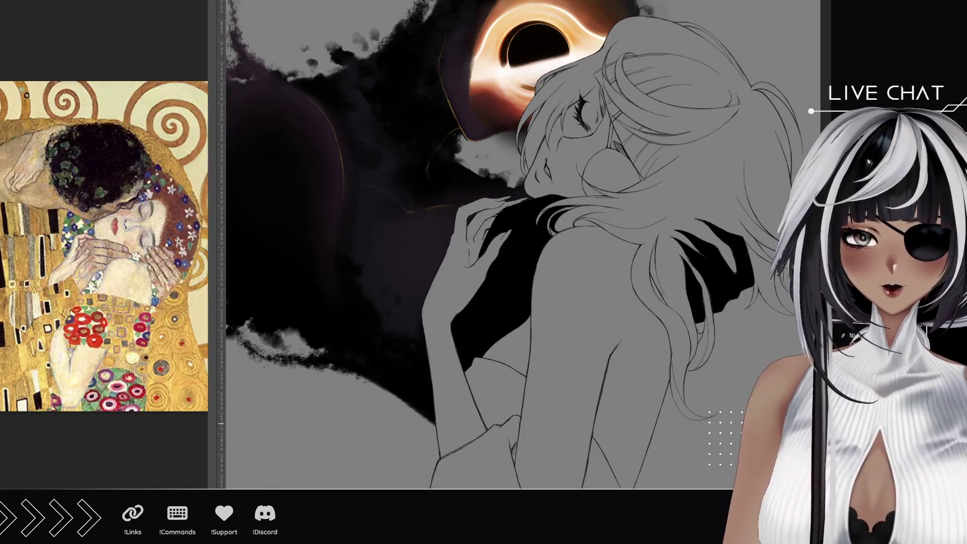
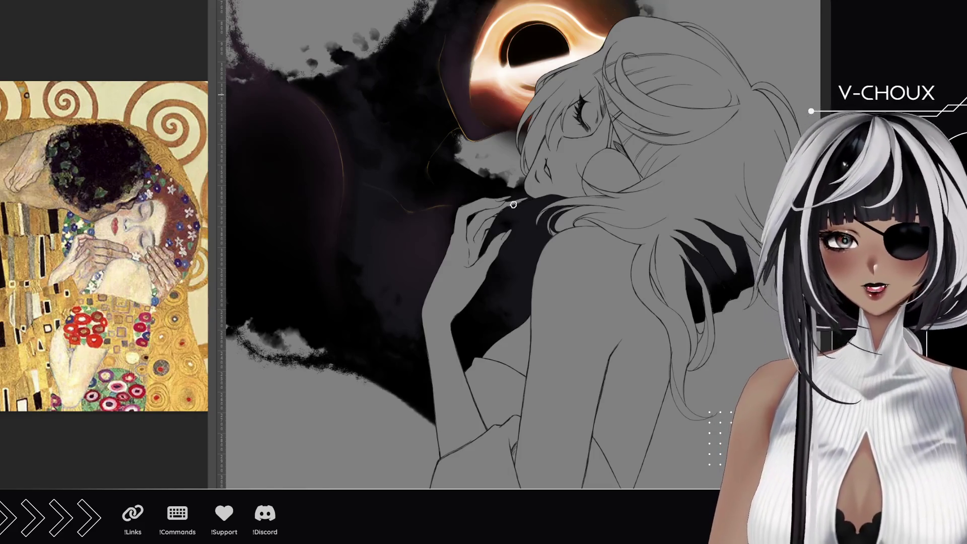
- Paint darker background shading under the woman's chin and along her shoulder
{"action": "left_click_drag", "start_coordinate": [549, 212], "coordinate": [519, 189]}
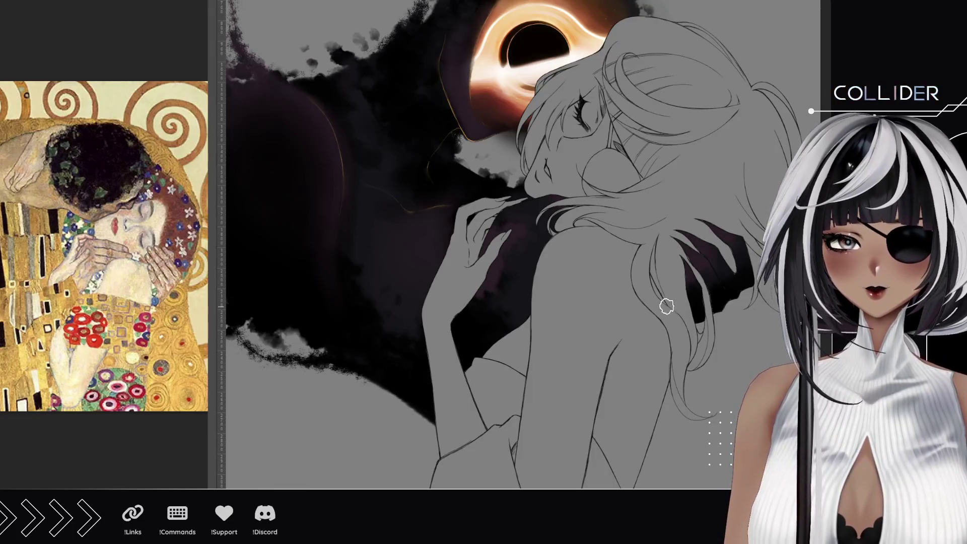
{"action": "left_click_drag", "start_coordinate": [529, 338], "coordinate": [592, 353]}
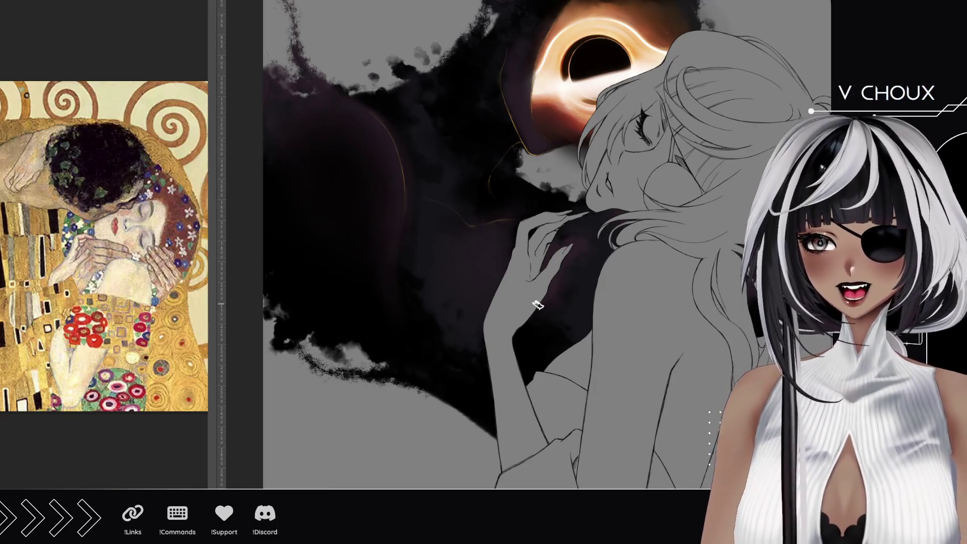
{"action": "key", "text": "ctrl+0"}
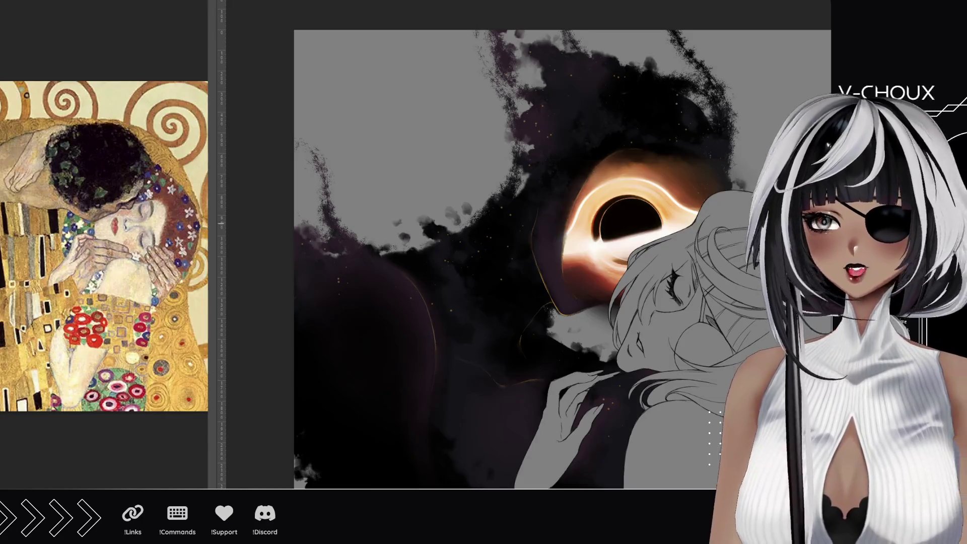
{"action": "scroll", "coordinate": [504, 242], "scroll_direction": "down", "scroll_amount": 3}
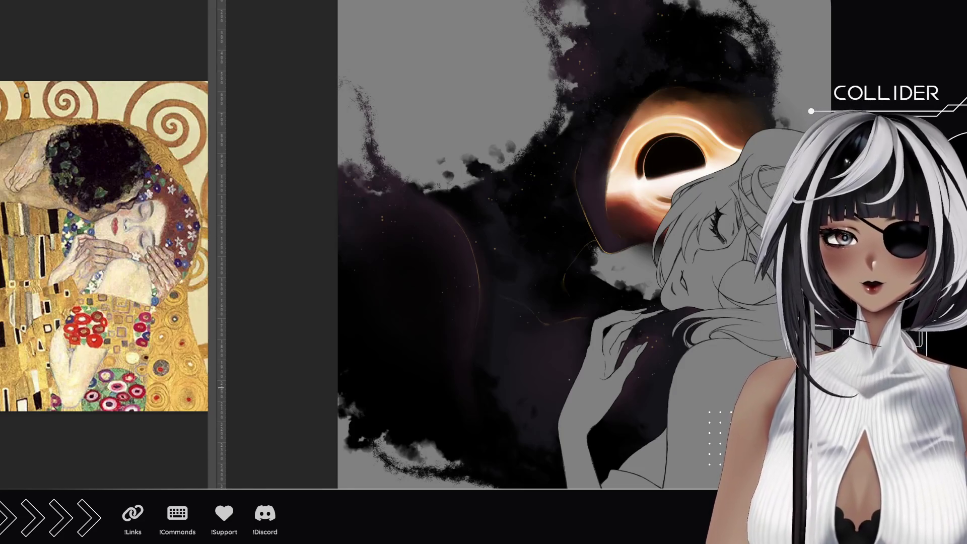
{"action": "left_click_drag", "start_coordinate": [727, 363], "coordinate": [612, 309]}
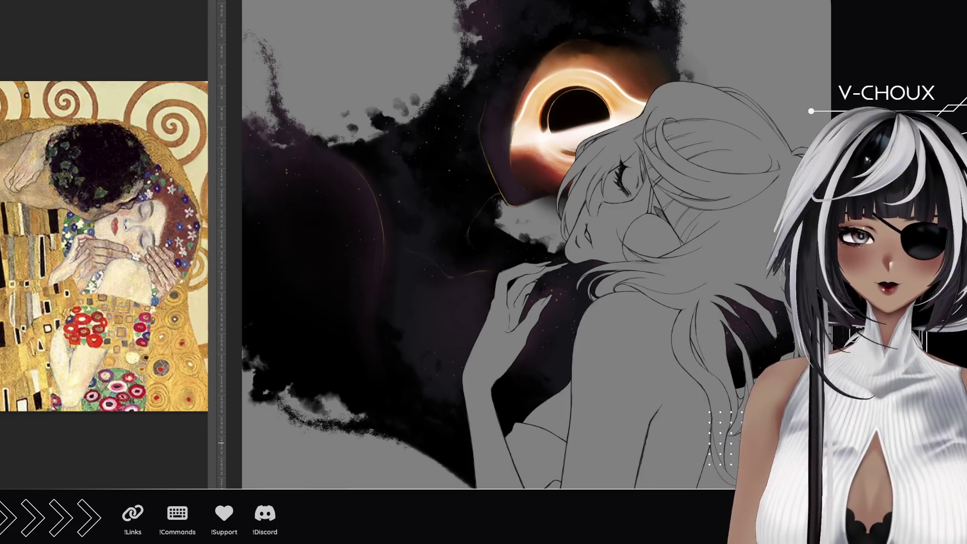
- Toggle the smoky nebula painting off and on to compare, then reframe the upper body
{"action": "key", "text": "ctrl+z"}
{"action": "key", "text": "ctrl+shift+z"}
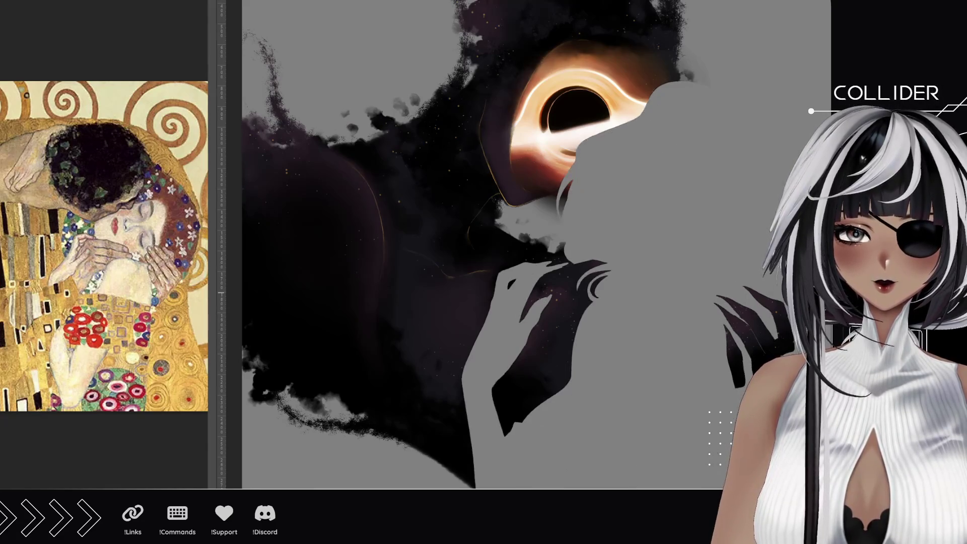
{"action": "key", "text": "ctrl+z"}
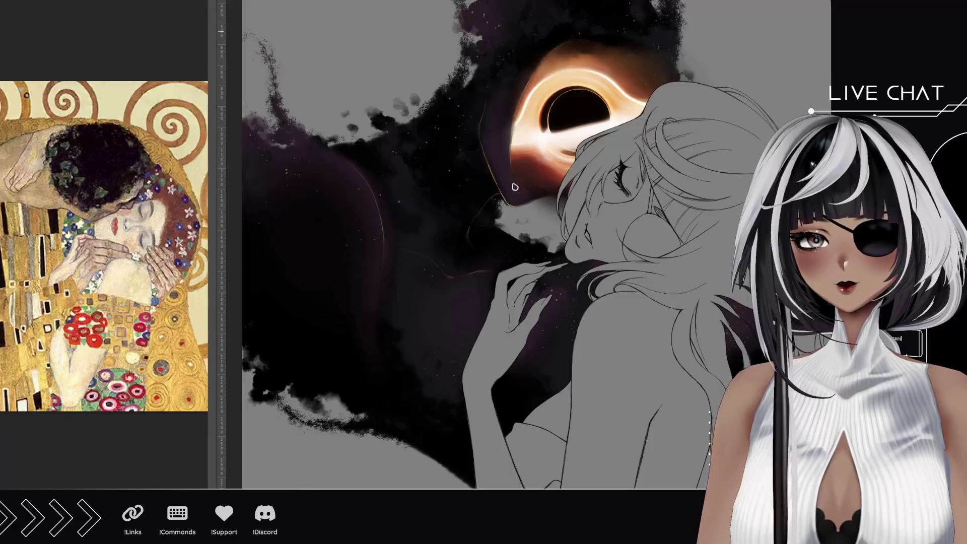
{"action": "key", "text": "ctrl+minus"}
{"action": "mouse_move", "coordinate": [555, 403]}
{"action": "left_mouse_down"}
{"action": "mouse_move", "coordinate": [553, 290]}
{"action": "mouse_move", "coordinate": [515, 248]}
{"action": "mouse_move", "coordinate": [515, 308]}
{"action": "left_mouse_up"}
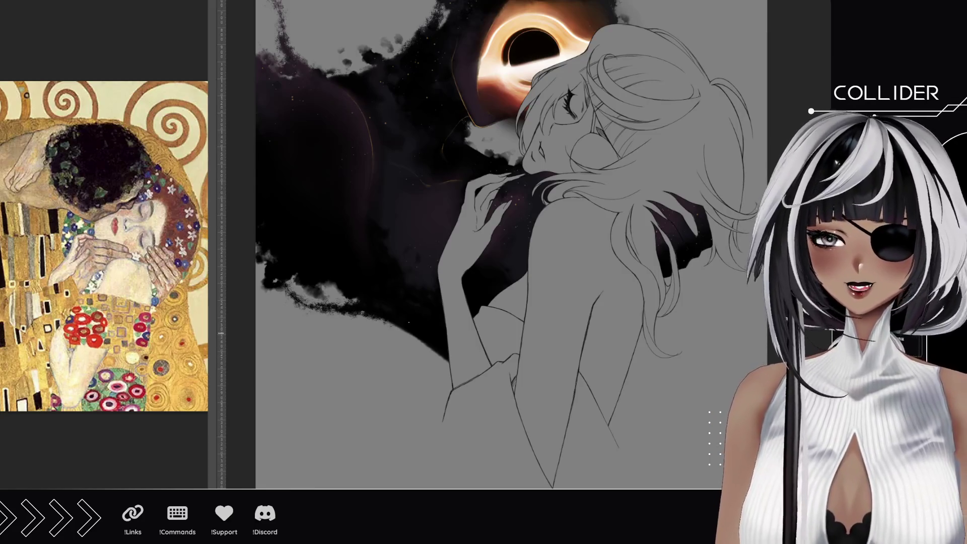
{"action": "scroll", "coordinate": [504, 323], "scroll_direction": "up", "scroll_amount": 1}
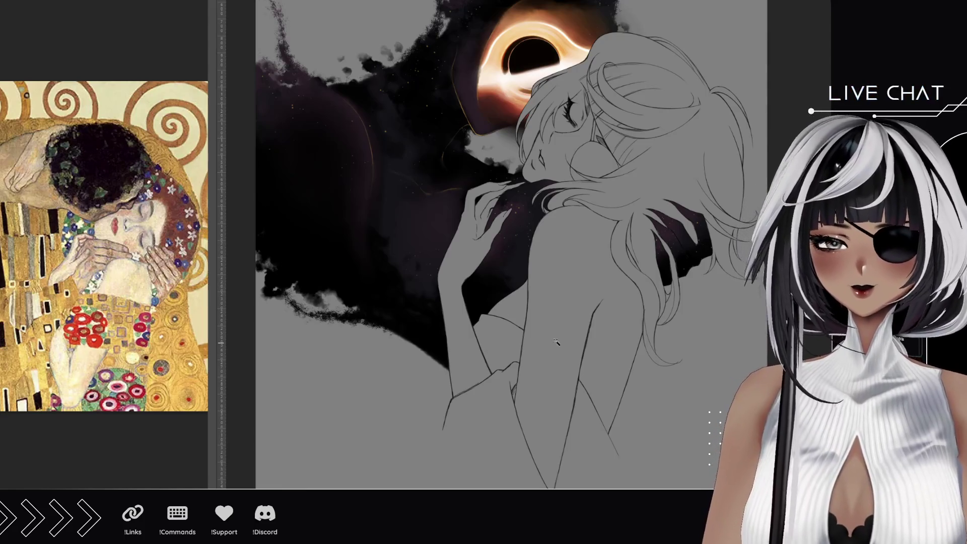
- Magic Wand-select the bare back, then add the raised arm, hand and upper-arm gap, without the face
{"action": "left_click", "coordinate": [553, 287]}
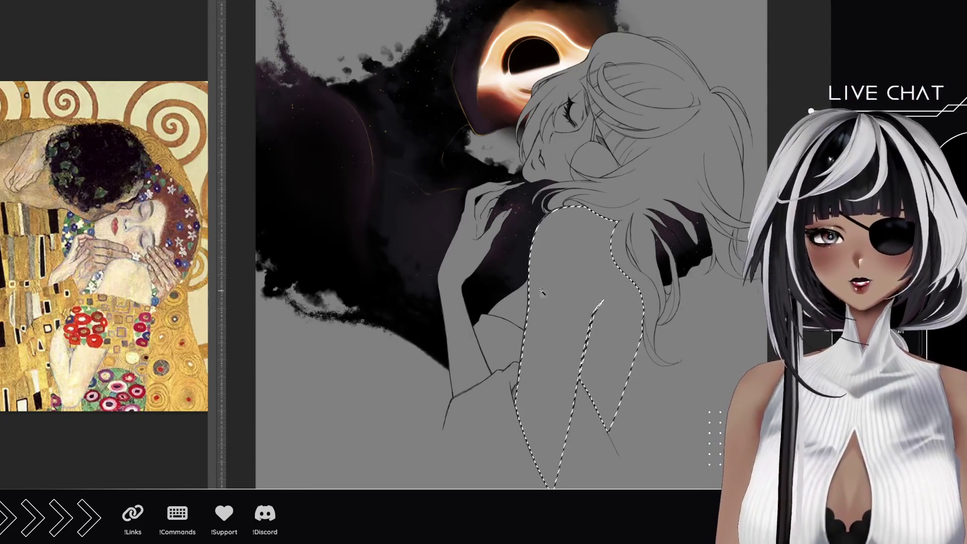
{"action": "left_click", "coordinate": [462, 338], "text": "shift"}
{"action": "left_click", "coordinate": [521, 307], "text": "shift"}
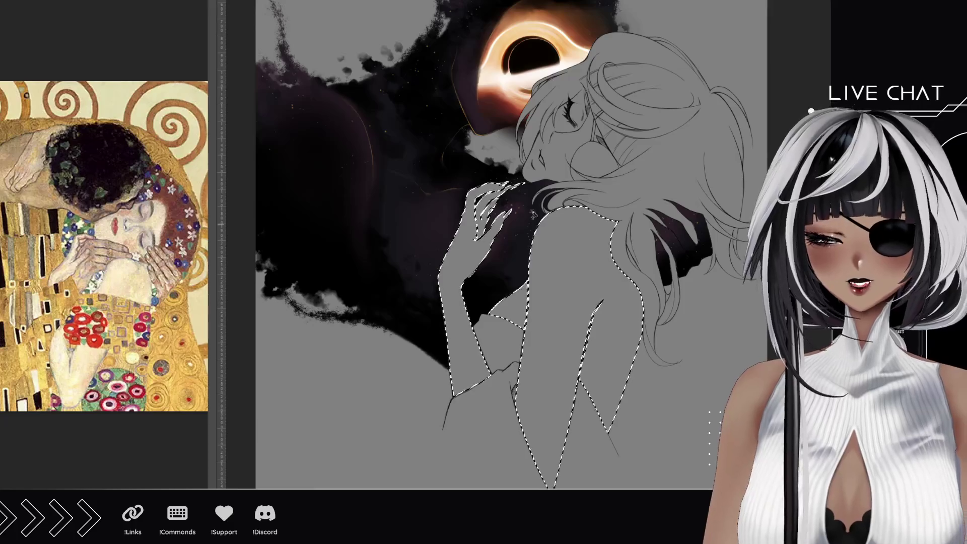
{"action": "scroll", "coordinate": [585, 101], "scroll_direction": "up", "scroll_amount": 5}
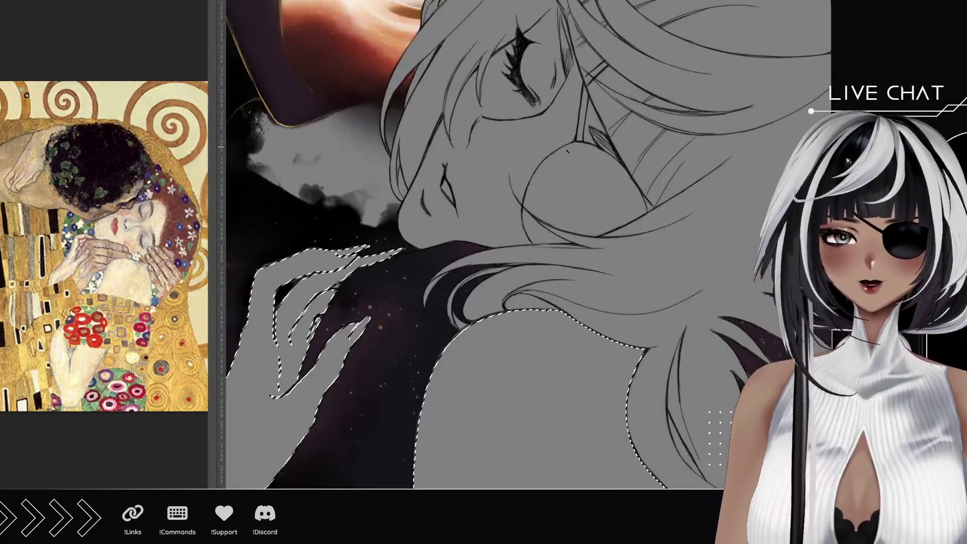
{"action": "left_click", "coordinate": [524, 203], "text": "shift"}
{"action": "key", "text": "ctrl+z"}
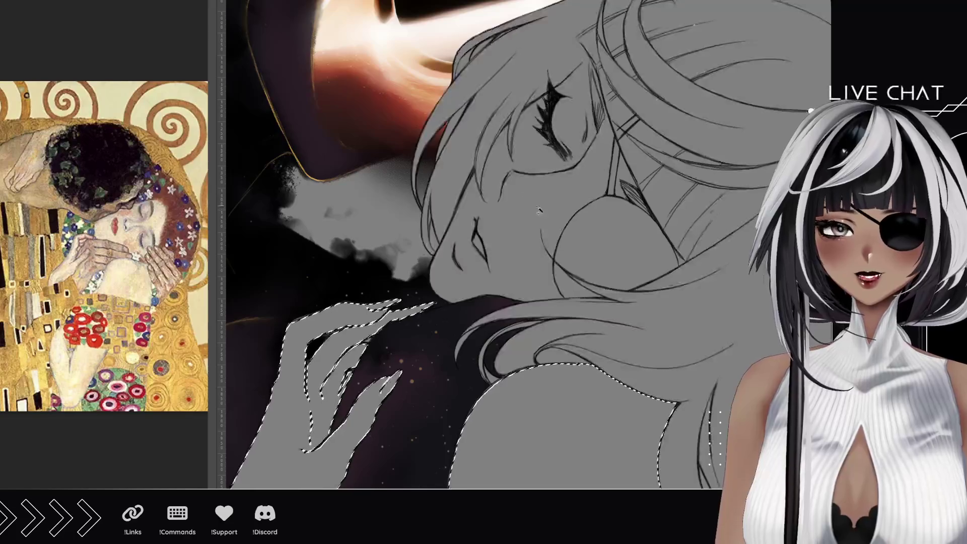
{"action": "scroll", "coordinate": [541, 212], "scroll_direction": "up", "scroll_amount": 1}
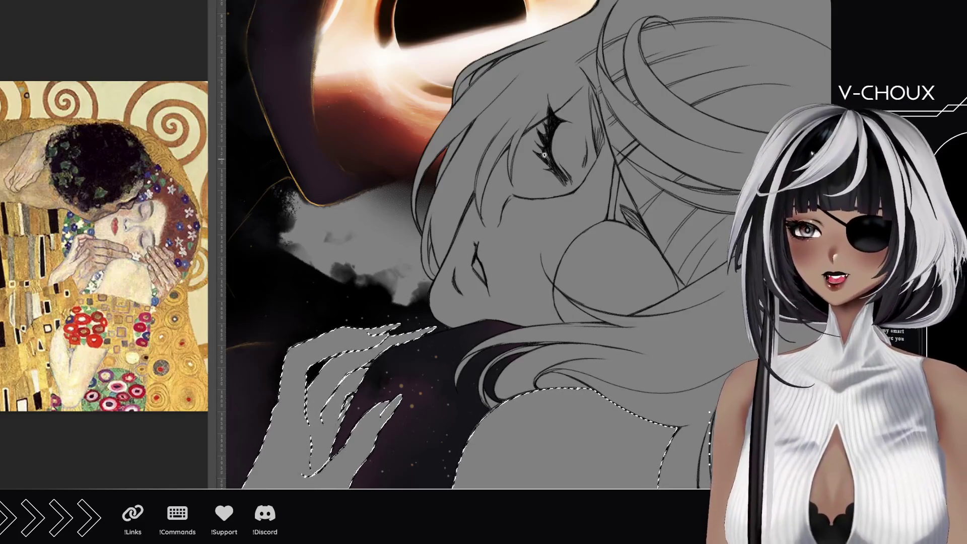
{"action": "scroll", "coordinate": [392, 172], "scroll_direction": "up", "scroll_amount": 5}
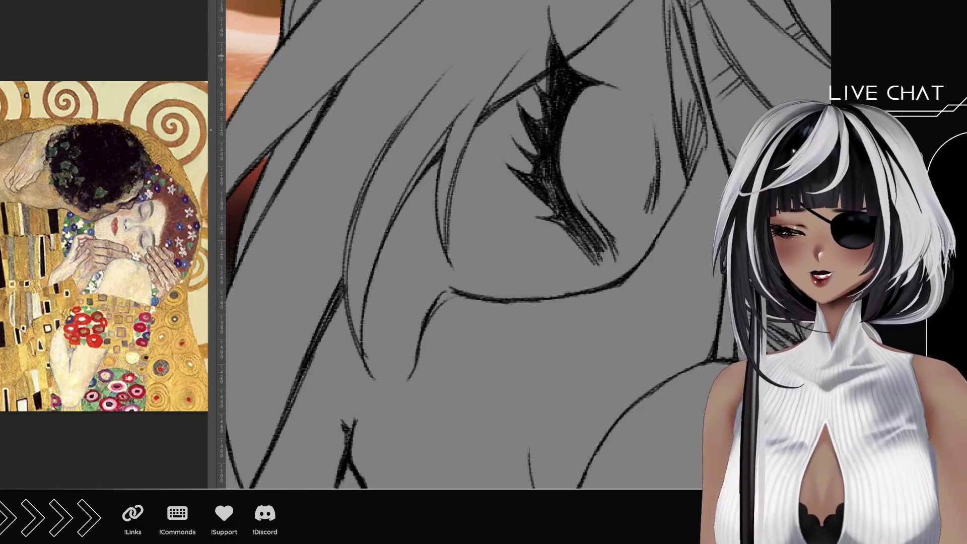
- Darken the closed eye's upper lash line with a couple of extending pen strokes
{"action": "scroll", "coordinate": [607, 54], "scroll_direction": "up", "scroll_amount": 3}
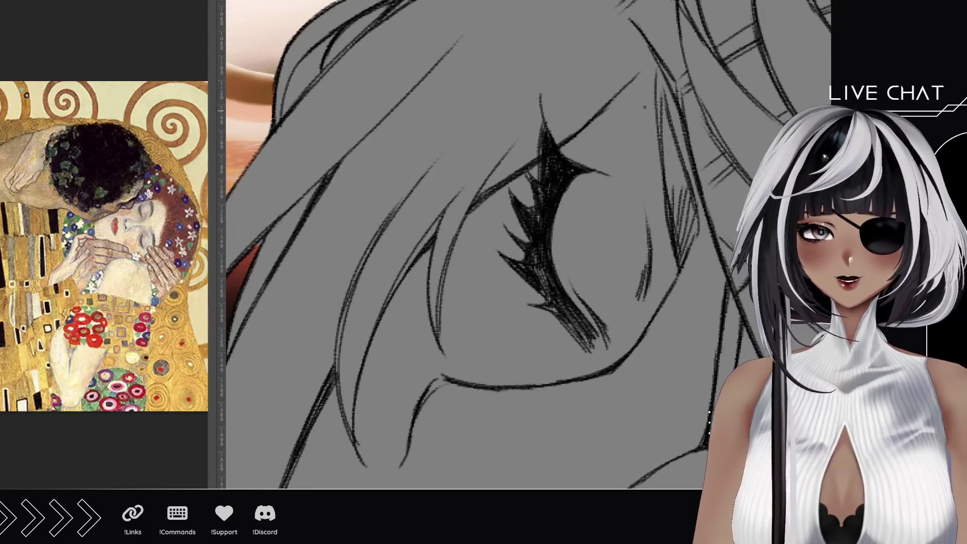
{"action": "left_click_drag", "start_coordinate": [646, 74], "coordinate": [608, 105]}
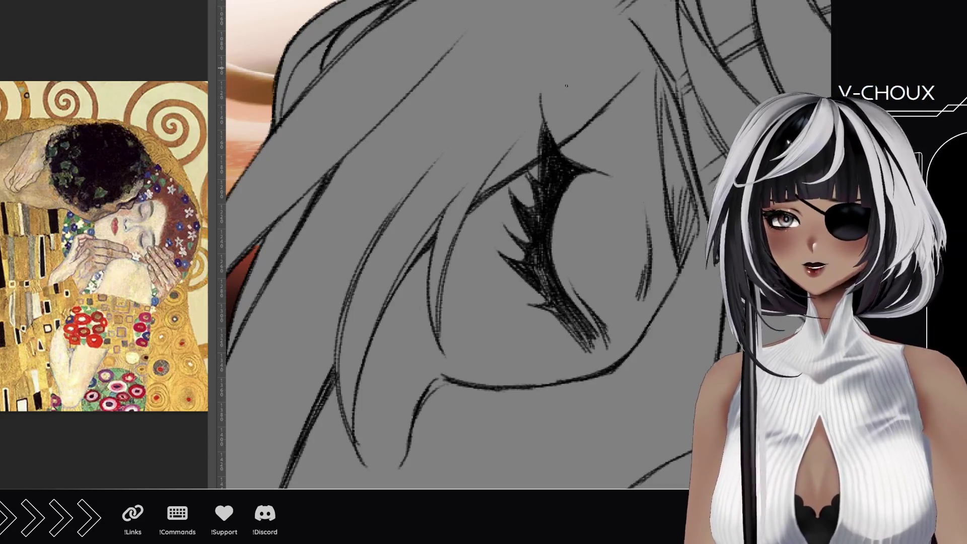
{"action": "left_click_drag", "start_coordinate": [620, 94], "coordinate": [663, 62]}
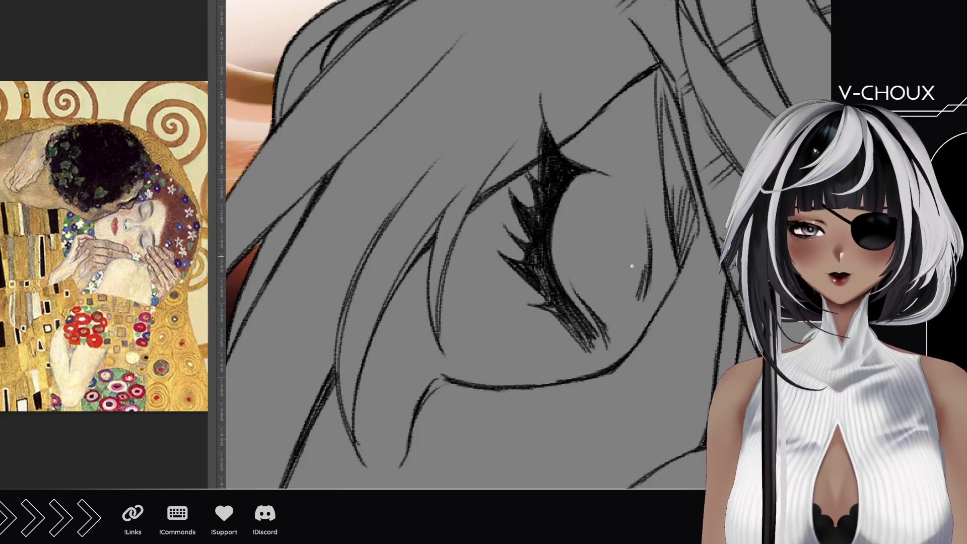
{"action": "mouse_move", "coordinate": [658, 318]}
{"action": "left_mouse_down"}
{"action": "mouse_move", "coordinate": [633, 119]}
{"action": "mouse_move", "coordinate": [561, 151]}
{"action": "mouse_move", "coordinate": [564, 159]}
{"action": "left_mouse_up"}
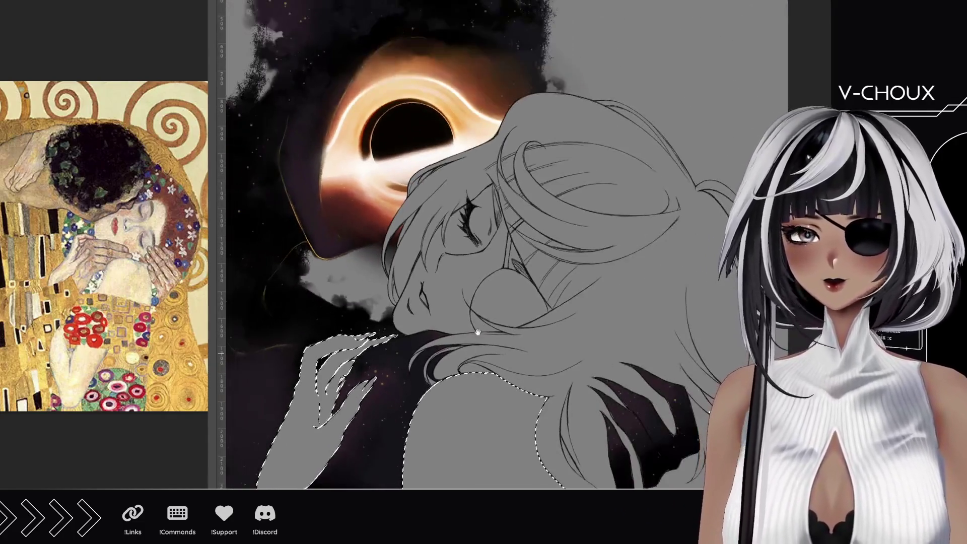
{"action": "left_click_drag", "start_coordinate": [478, 332], "coordinate": [528, 176]}
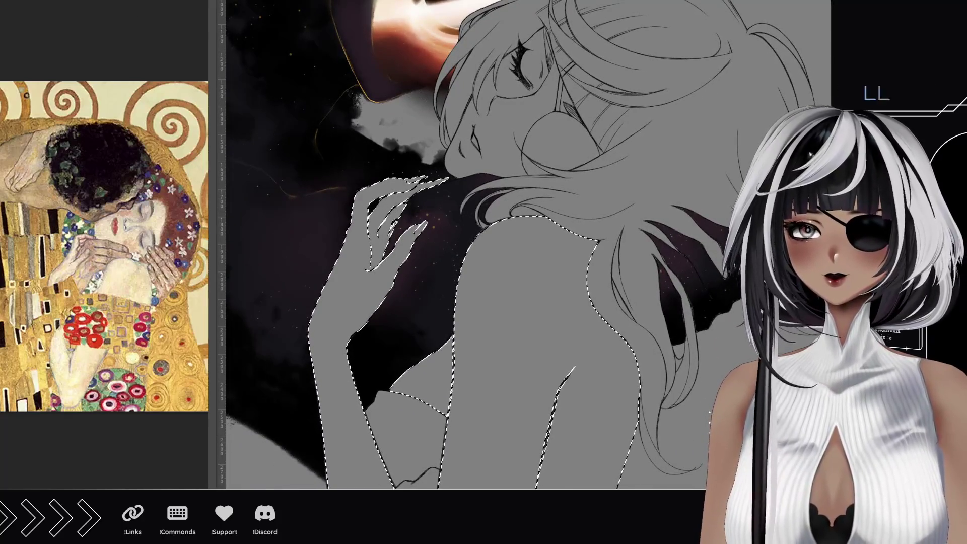
- Reload the skin selection, fill face, back, arm and hand with flat beige, then deselect
{"action": "key", "text": "ctrl+d"}
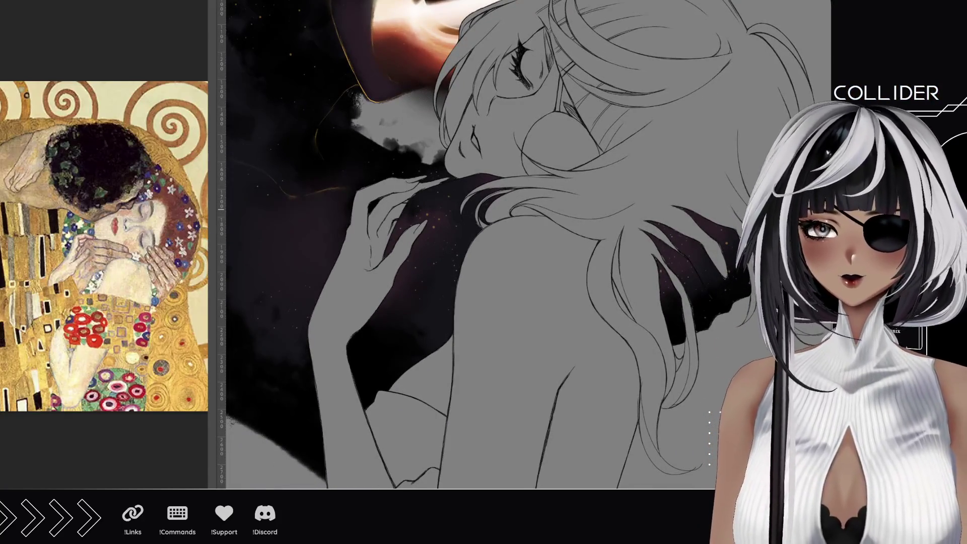
{"action": "key", "text": "ctrl+shift+d"}
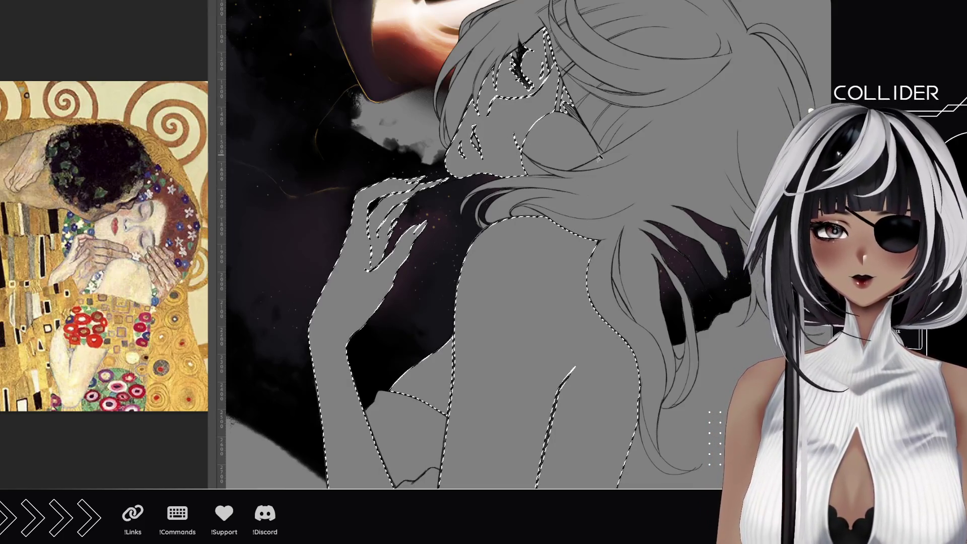
{"action": "mouse_move", "coordinate": [617, 321]}
{"action": "left_mouse_down"}
{"action": "mouse_move", "coordinate": [557, 274]}
{"action": "mouse_move", "coordinate": [572, 207]}
{"action": "mouse_move", "coordinate": [567, 310]}
{"action": "left_mouse_up"}
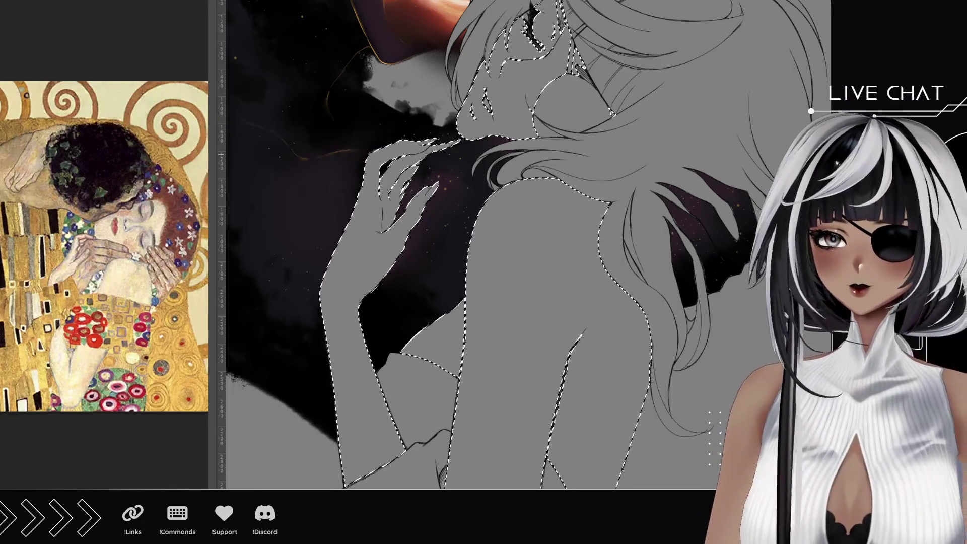
{"action": "key", "text": "alt+BackSpace"}
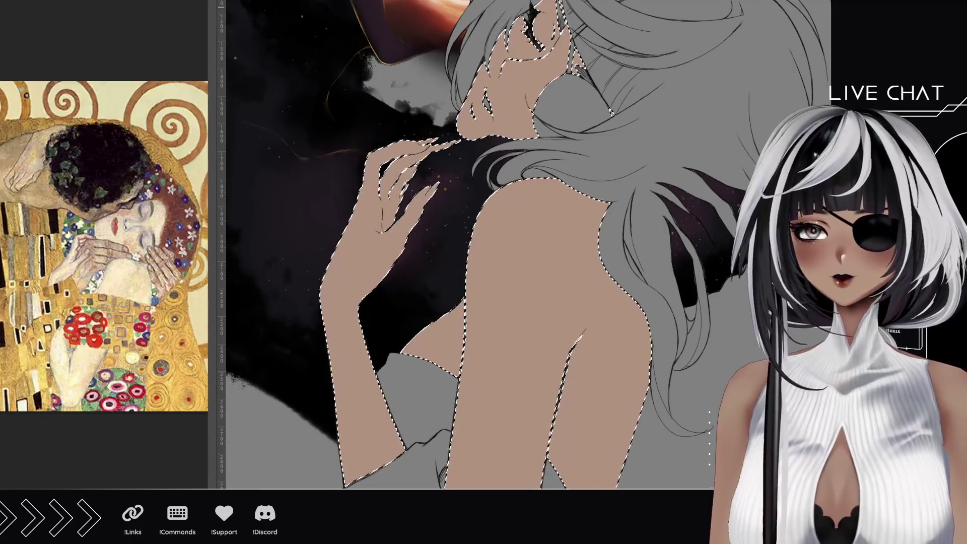
{"action": "key", "text": "ctrl+d"}
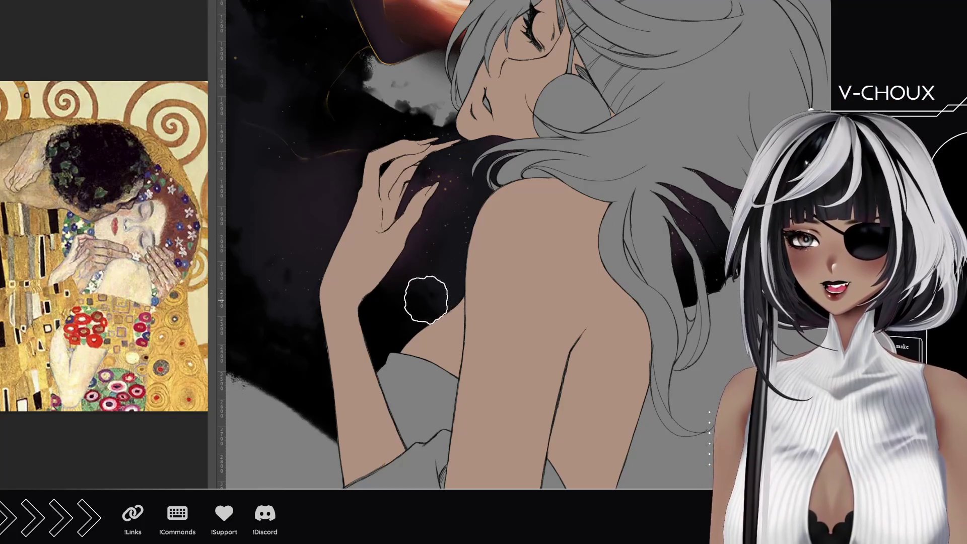
- Draw short hatch strokes along the hair edge beside the closed eye, undoing the last one
{"action": "left_click_drag", "start_coordinate": [457, 179], "coordinate": [420, 297]}
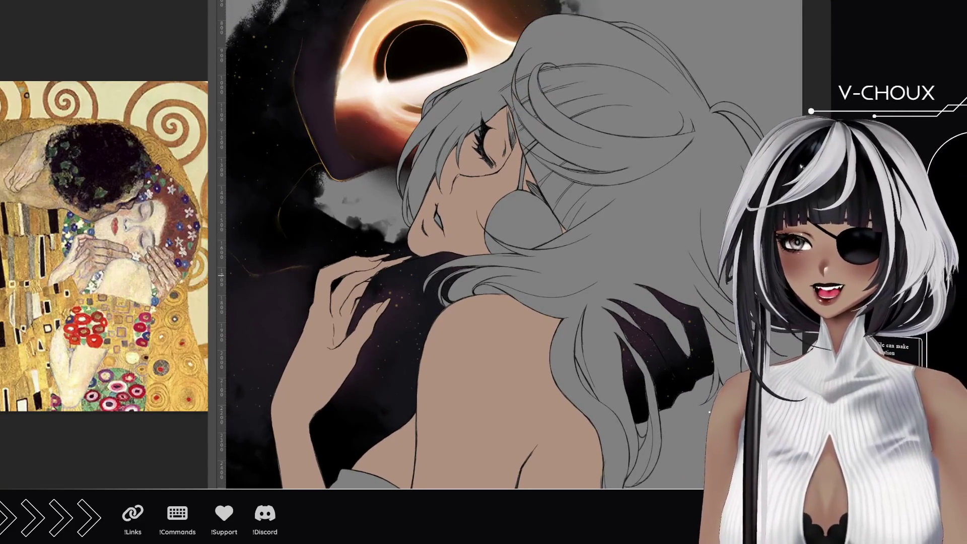
{"action": "scroll", "coordinate": [433, 220], "scroll_direction": "up", "scroll_amount": 5}
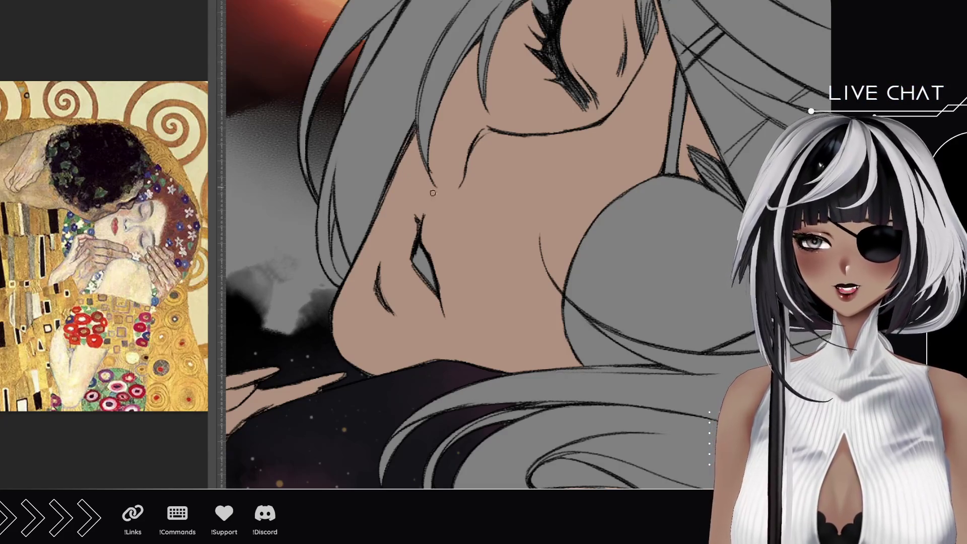
{"action": "left_click_drag", "start_coordinate": [536, 167], "coordinate": [474, 271]}
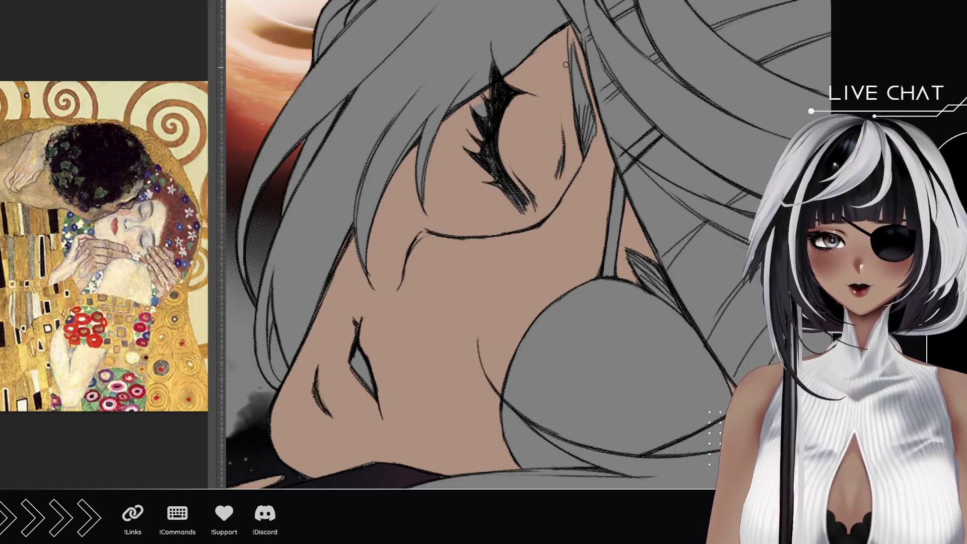
{"action": "left_click_drag", "start_coordinate": [569, 42], "coordinate": [587, 114]}
{"action": "mouse_move", "coordinate": [582, 81]}
{"action": "left_mouse_down"}
{"action": "mouse_move", "coordinate": [597, 136]}
{"action": "mouse_move", "coordinate": [581, 98]}
{"action": "left_mouse_up"}
{"action": "key", "text": "ctrl+z"}
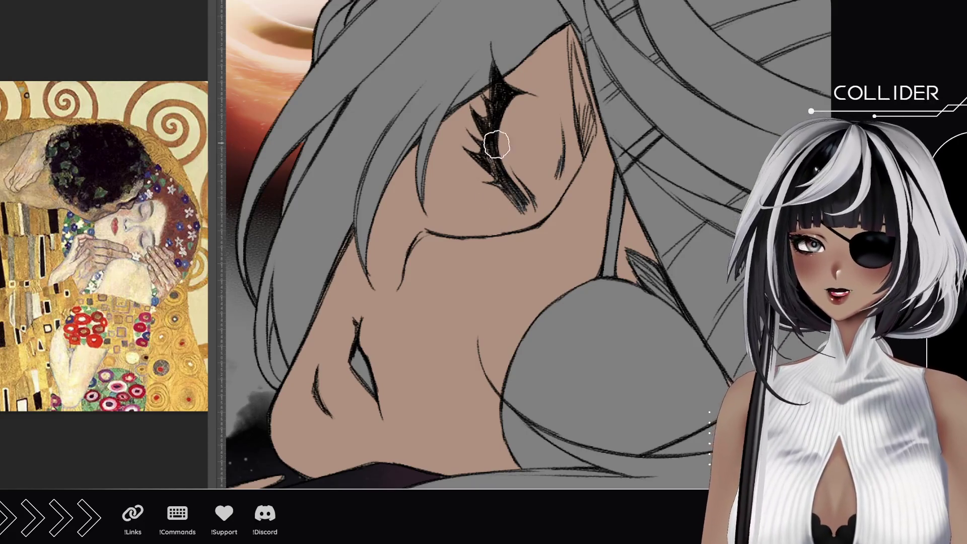
{"action": "left_click_drag", "start_coordinate": [547, 244], "coordinate": [398, 189]}
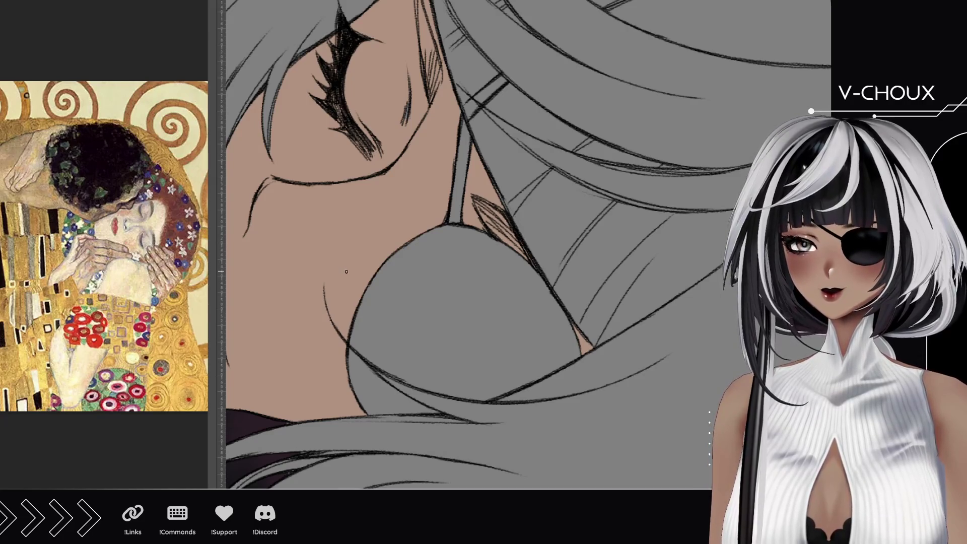
- Zoom out and brush darker shading over the upper back, shoulder blade and upper arm
{"action": "key", "text": "ctrl+minus"}
{"action": "left_click_drag", "start_coordinate": [431, 301], "coordinate": [450, 277]}
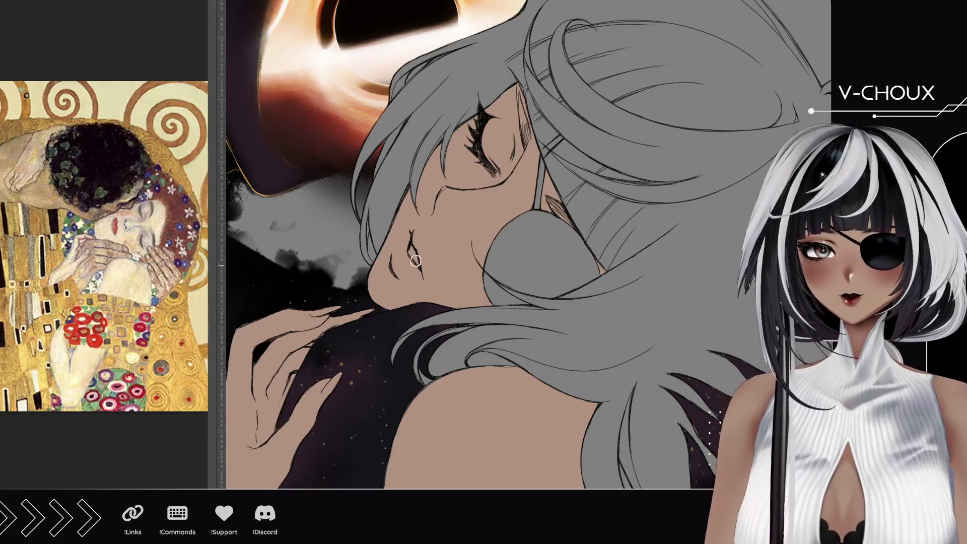
{"action": "left_click_drag", "start_coordinate": [453, 314], "coordinate": [507, 234]}
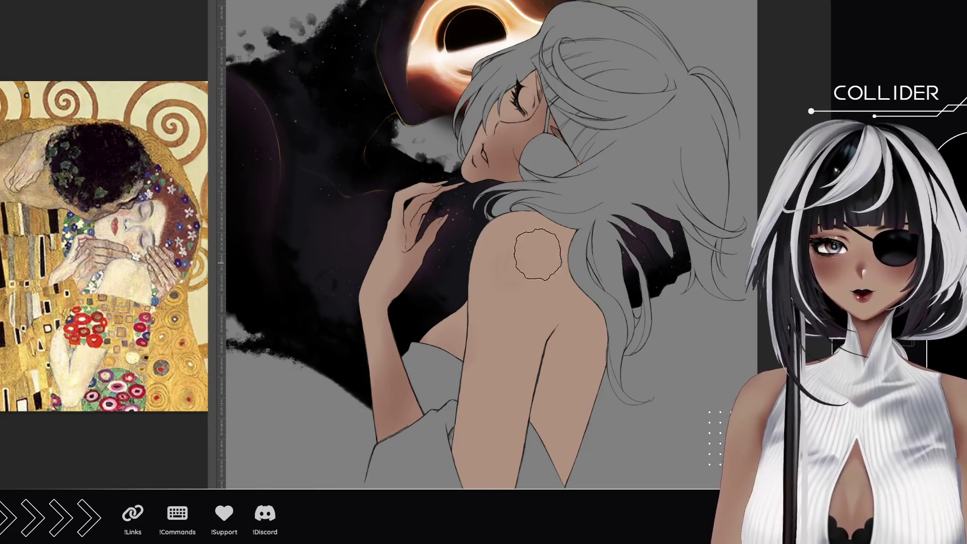
{"action": "left_click_drag", "start_coordinate": [504, 292], "coordinate": [497, 363]}
{"action": "mouse_move", "coordinate": [564, 251]}
{"action": "left_mouse_down"}
{"action": "mouse_move", "coordinate": [549, 272]}
{"action": "mouse_move", "coordinate": [514, 285]}
{"action": "mouse_move", "coordinate": [574, 335]}
{"action": "mouse_move", "coordinate": [585, 398]}
{"action": "mouse_move", "coordinate": [565, 434]}
{"action": "left_mouse_up"}
{"action": "scroll", "coordinate": [541, 342], "scroll_direction": "down", "scroll_amount": 2}
{"action": "mouse_move", "coordinate": [540, 342]}
{"action": "left_mouse_down"}
{"action": "mouse_move", "coordinate": [499, 469]}
{"action": "mouse_move", "coordinate": [501, 324]}
{"action": "mouse_move", "coordinate": [529, 346]}
{"action": "left_mouse_up"}
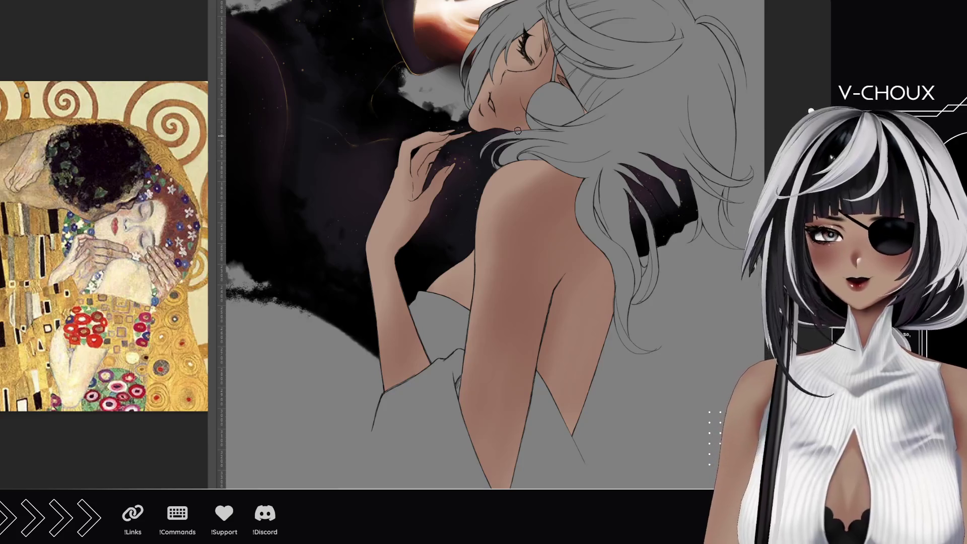
{"action": "left_click_drag", "start_coordinate": [519, 131], "coordinate": [494, 262]}
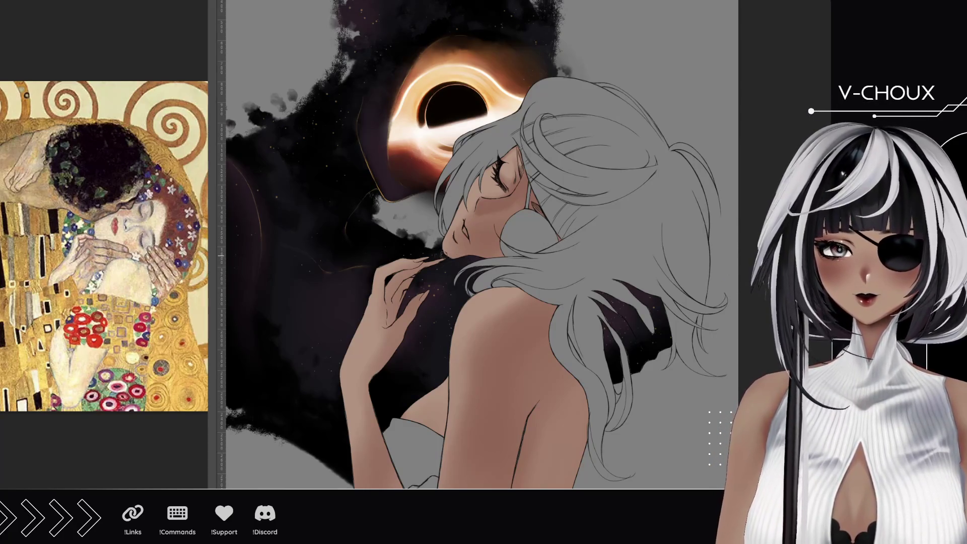
- Dab a small dark dot on the woman's cheek with the Brush
{"action": "left_click", "coordinate": [481, 220]}
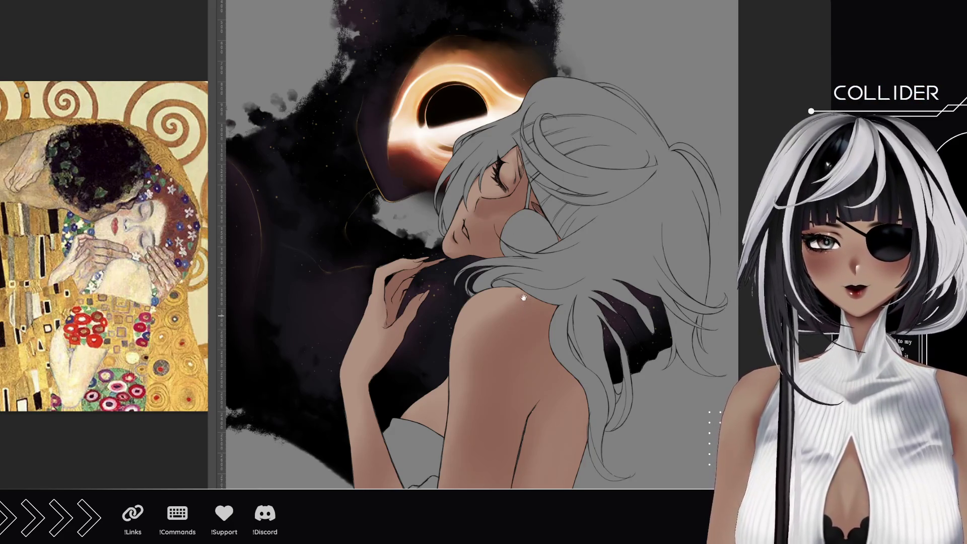
{"action": "scroll", "coordinate": [524, 237], "scroll_direction": "down", "scroll_amount": 2}
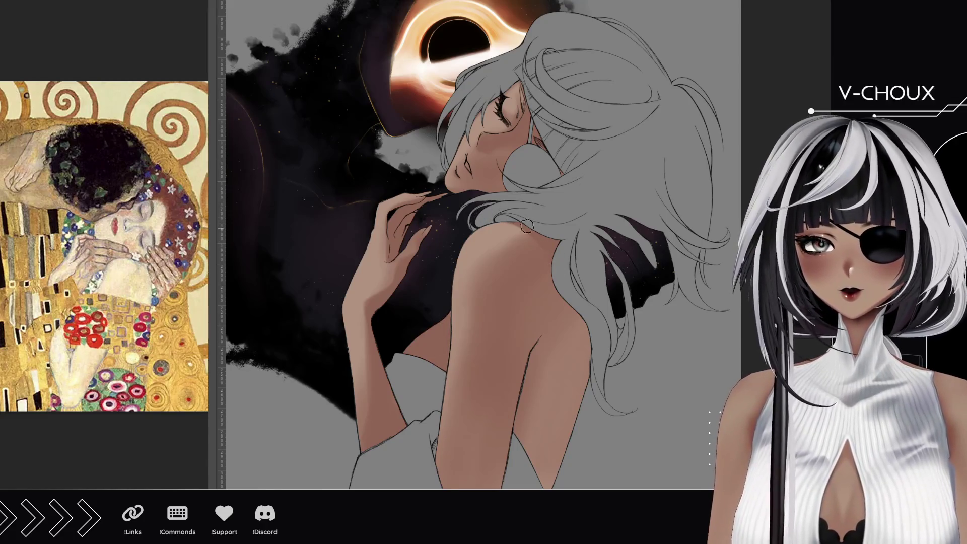
{"action": "scroll", "coordinate": [529, 353], "scroll_direction": "down", "scroll_amount": 3}
{"action": "mouse_move", "coordinate": [477, 434]}
{"action": "left_mouse_down"}
{"action": "mouse_move", "coordinate": [484, 415]}
{"action": "mouse_move", "coordinate": [468, 428]}
{"action": "mouse_move", "coordinate": [456, 421]}
{"action": "left_mouse_up"}
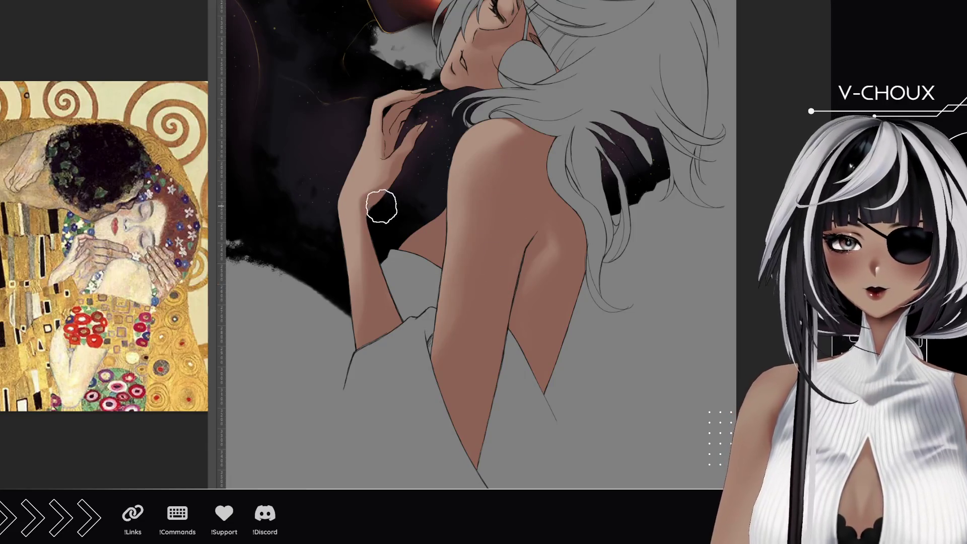
{"action": "mouse_move", "coordinate": [388, 216]}
{"action": "left_mouse_down"}
{"action": "mouse_move", "coordinate": [402, 254]}
{"action": "mouse_move", "coordinate": [436, 253]}
{"action": "mouse_move", "coordinate": [450, 178]}
{"action": "left_mouse_up"}
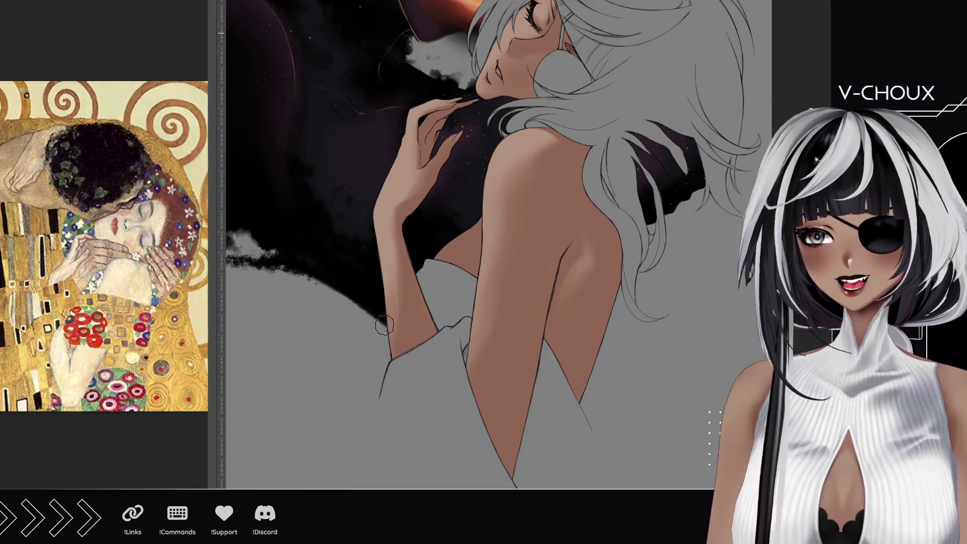
{"action": "mouse_move", "coordinate": [478, 184]}
{"action": "left_mouse_down"}
{"action": "mouse_move", "coordinate": [461, 214]}
{"action": "mouse_move", "coordinate": [441, 222]}
{"action": "left_mouse_up"}
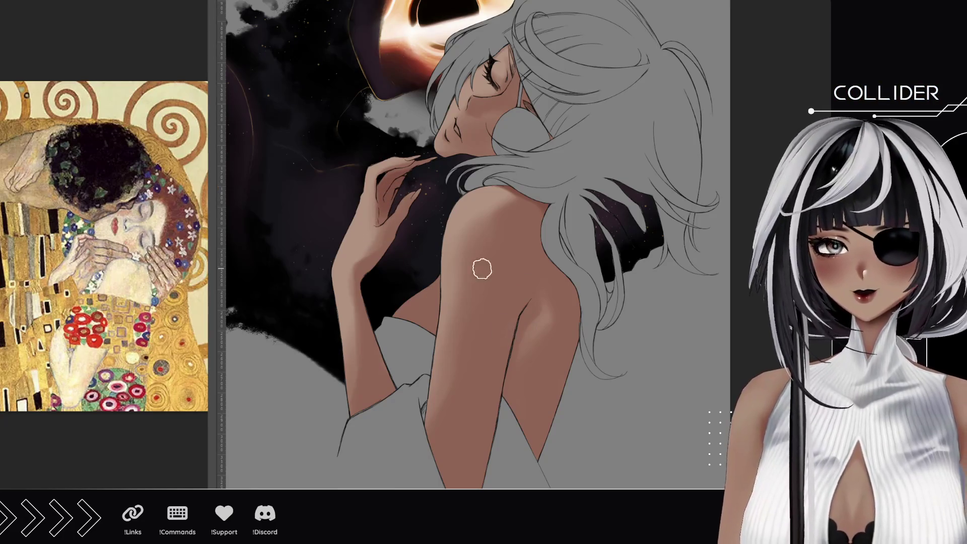
{"action": "mouse_move", "coordinate": [417, 336]}
{"action": "left_mouse_down"}
{"action": "mouse_move", "coordinate": [423, 181]}
{"action": "mouse_move", "coordinate": [398, 233]}
{"action": "left_mouse_up"}
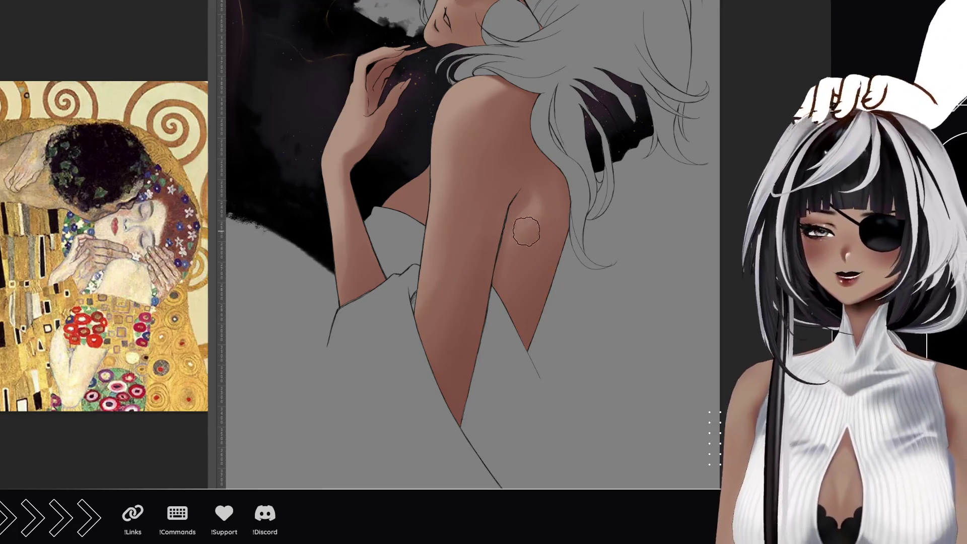
{"action": "scroll", "coordinate": [474, 242], "scroll_direction": "up", "scroll_amount": 5}
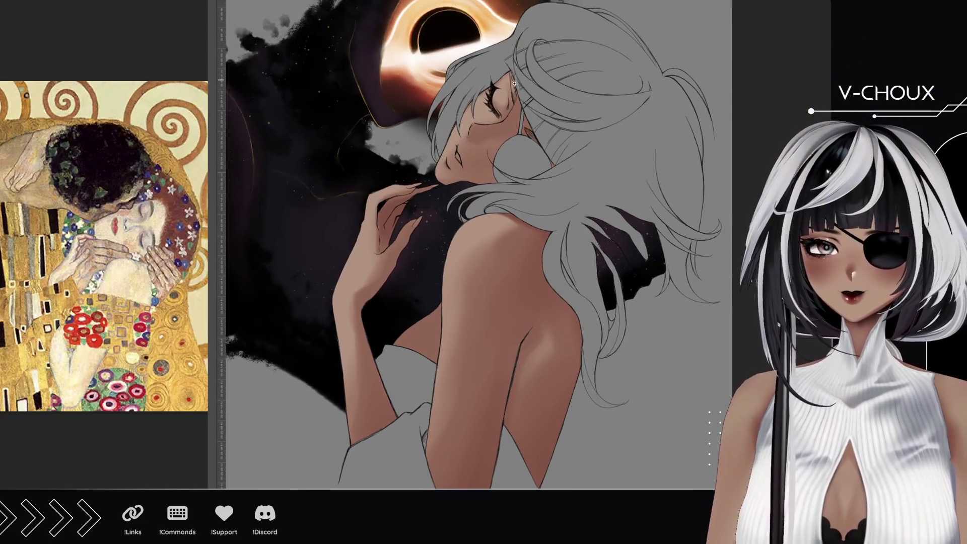
- Scroll-zoom so the closed eye, cheek and lips fill the canvas
{"action": "scroll", "coordinate": [520, 79], "scroll_direction": "up", "scroll_amount": 6}
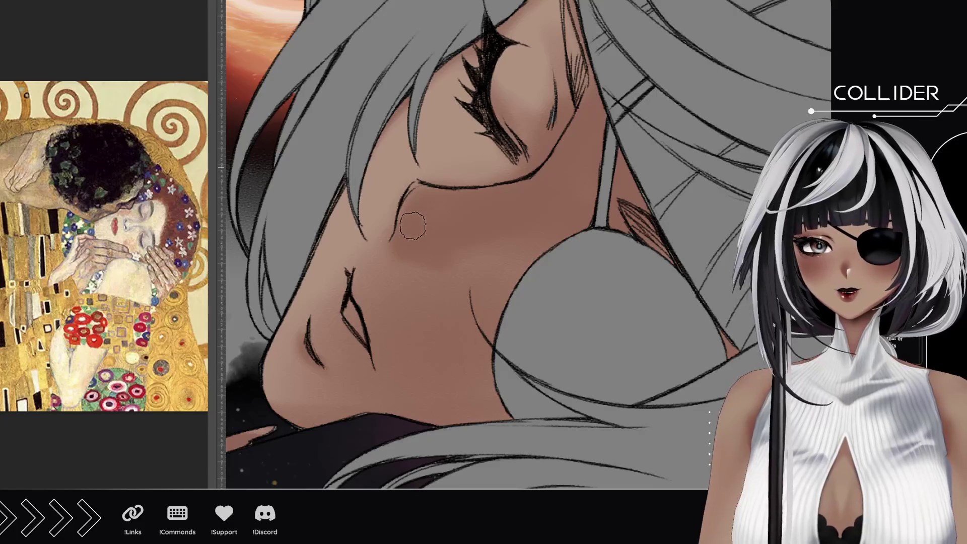
- Deepen and widen the cheek blush, paint the lips glowing red, and darken the lip outline
{"action": "mouse_move", "coordinate": [413, 227]}
{"action": "left_mouse_down"}
{"action": "mouse_move", "coordinate": [395, 237]}
{"action": "mouse_move", "coordinate": [425, 223]}
{"action": "mouse_move", "coordinate": [430, 236]}
{"action": "mouse_move", "coordinate": [417, 223]}
{"action": "mouse_move", "coordinate": [433, 248]}
{"action": "mouse_move", "coordinate": [410, 232]}
{"action": "mouse_move", "coordinate": [465, 235]}
{"action": "mouse_move", "coordinate": [431, 206]}
{"action": "mouse_move", "coordinate": [462, 201]}
{"action": "mouse_move", "coordinate": [412, 241]}
{"action": "mouse_move", "coordinate": [439, 247]}
{"action": "left_mouse_up"}
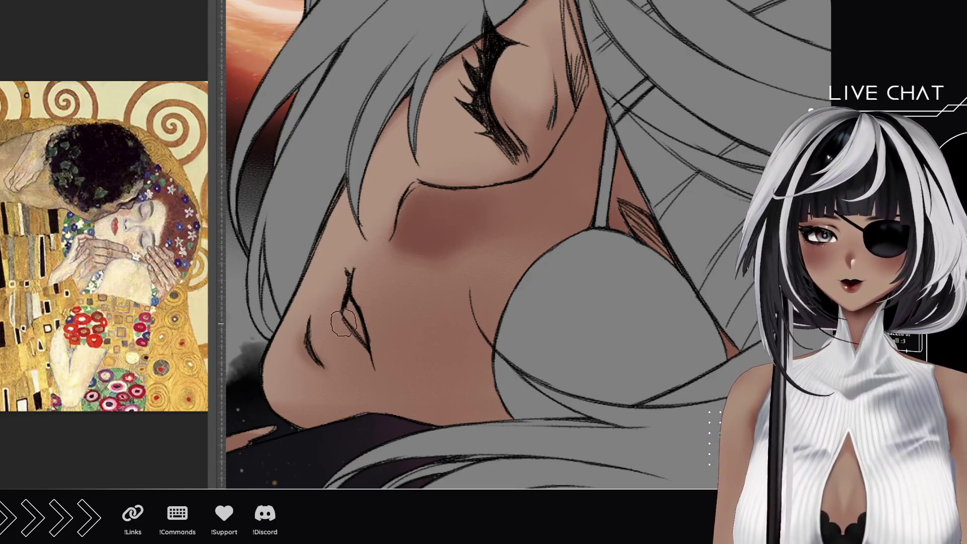
{"action": "mouse_move", "coordinate": [361, 347]}
{"action": "left_mouse_down"}
{"action": "mouse_move", "coordinate": [328, 334]}
{"action": "mouse_move", "coordinate": [331, 304]}
{"action": "mouse_move", "coordinate": [346, 359]}
{"action": "mouse_move", "coordinate": [331, 317]}
{"action": "mouse_move", "coordinate": [361, 357]}
{"action": "mouse_move", "coordinate": [316, 322]}
{"action": "mouse_move", "coordinate": [358, 348]}
{"action": "mouse_move", "coordinate": [336, 328]}
{"action": "mouse_move", "coordinate": [347, 360]}
{"action": "mouse_move", "coordinate": [320, 348]}
{"action": "left_mouse_up"}
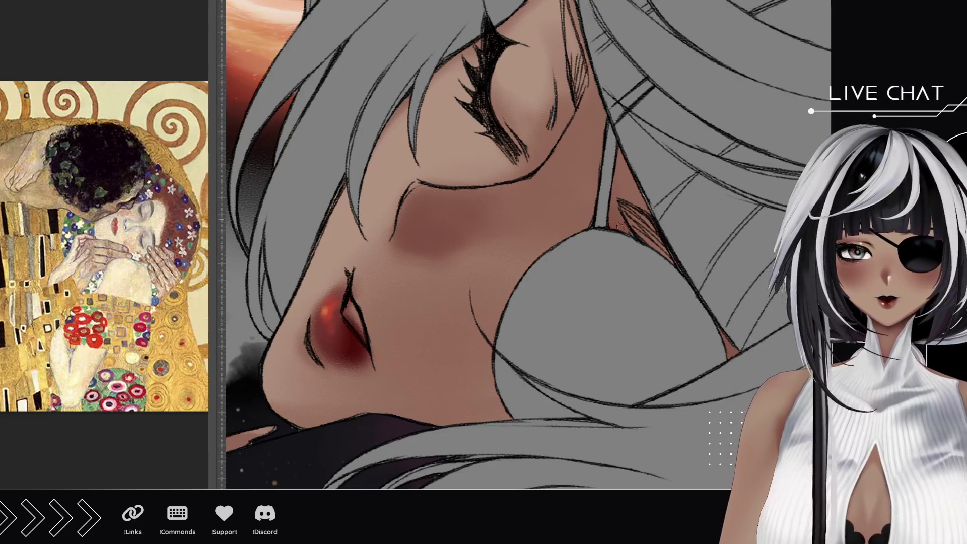
{"action": "left_click_drag", "start_coordinate": [351, 269], "coordinate": [354, 269]}
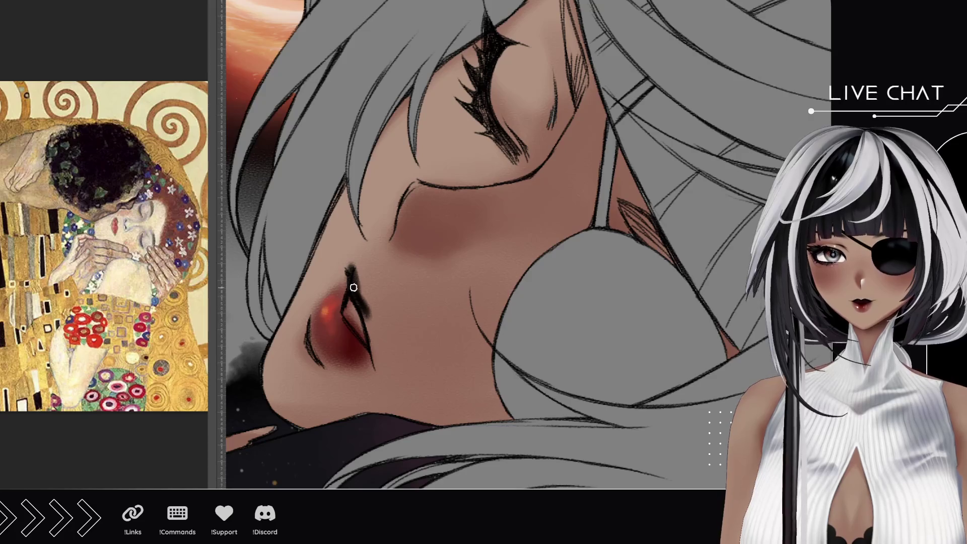
- Thicken the dark lip line above and below, then add a light highlight between the lips
{"action": "left_click_drag", "start_coordinate": [357, 288], "coordinate": [366, 307]}
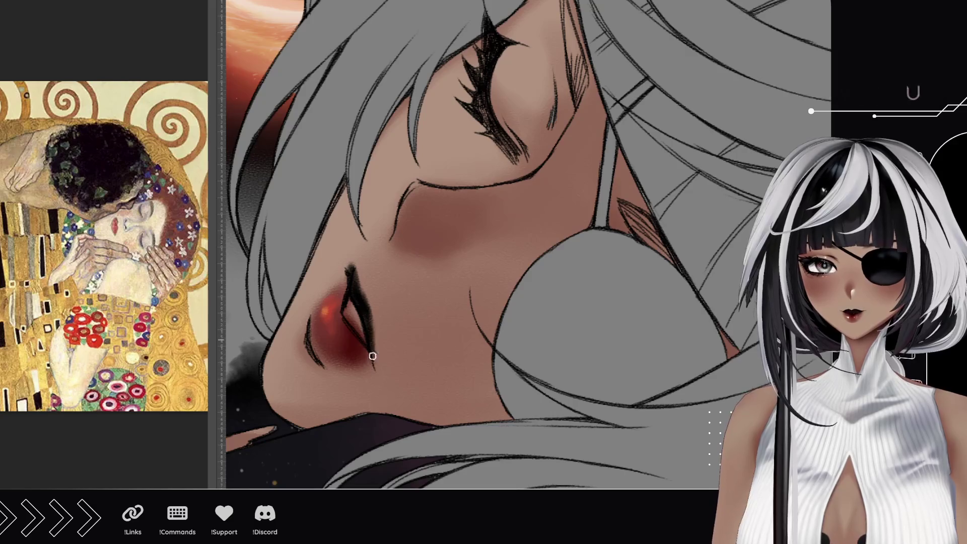
{"action": "left_click_drag", "start_coordinate": [374, 337], "coordinate": [377, 363]}
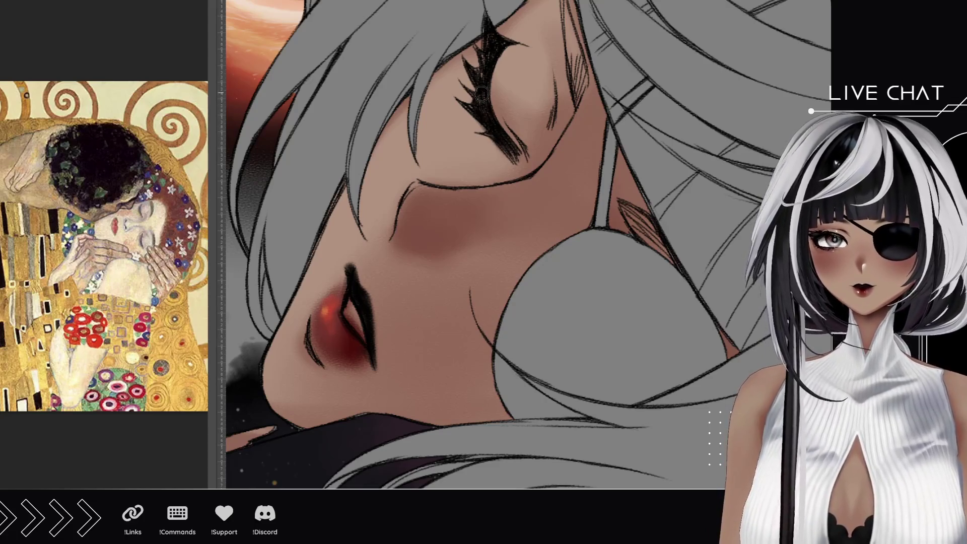
{"action": "left_click_drag", "start_coordinate": [486, 103], "coordinate": [497, 188]}
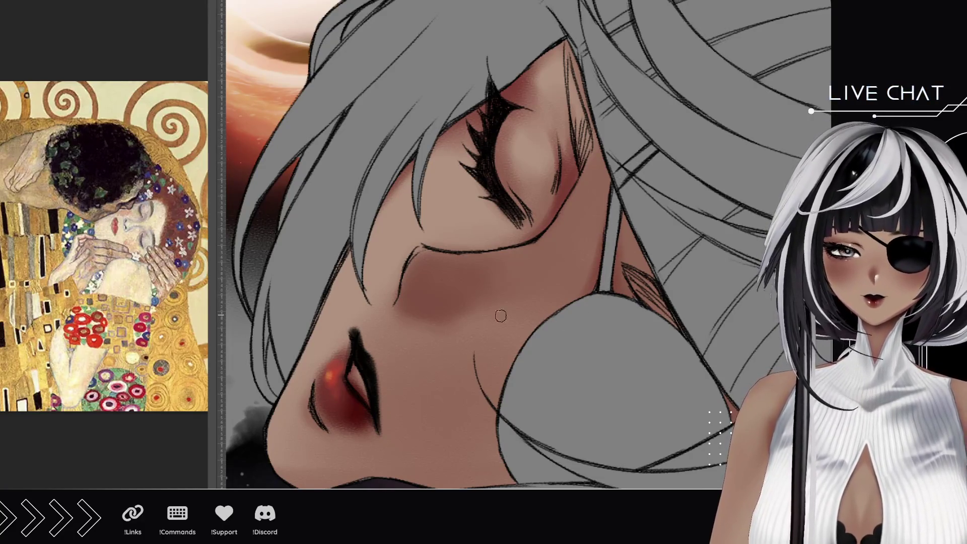
{"action": "mouse_move", "coordinate": [392, 341]}
{"action": "left_mouse_down"}
{"action": "mouse_move", "coordinate": [406, 231]}
{"action": "mouse_move", "coordinate": [421, 237]}
{"action": "left_mouse_up"}
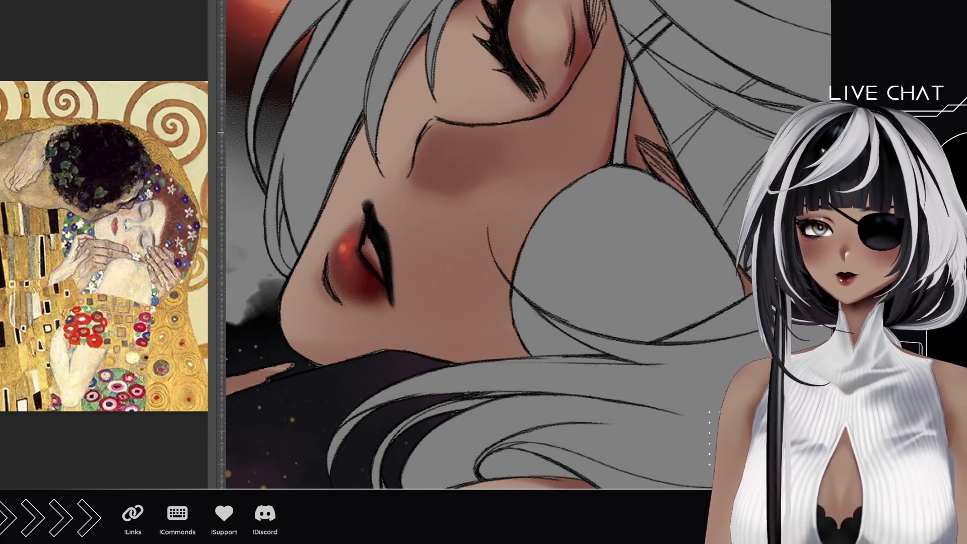
{"action": "mouse_move", "coordinate": [365, 249]}
{"action": "left_mouse_down"}
{"action": "mouse_move", "coordinate": [375, 263]}
{"action": "mouse_move", "coordinate": [369, 250]}
{"action": "left_mouse_up"}
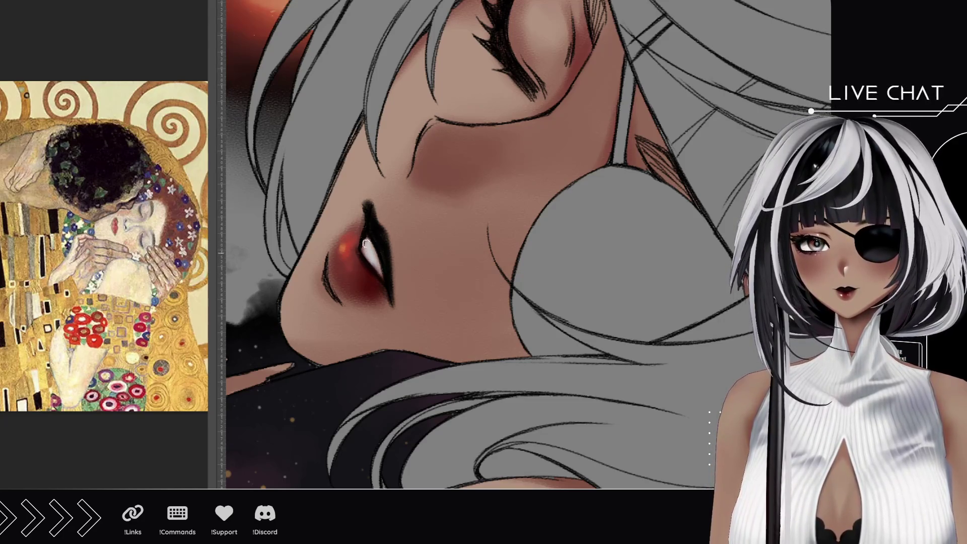
{"action": "scroll", "coordinate": [464, 275], "scroll_direction": "down", "scroll_amount": 5}
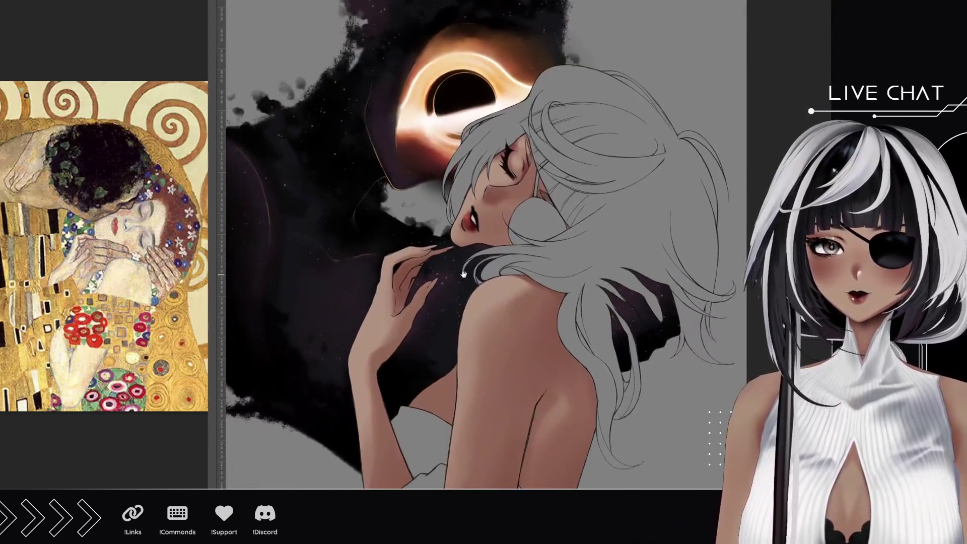
{"action": "left_click_drag", "start_coordinate": [464, 275], "coordinate": [472, 232]}
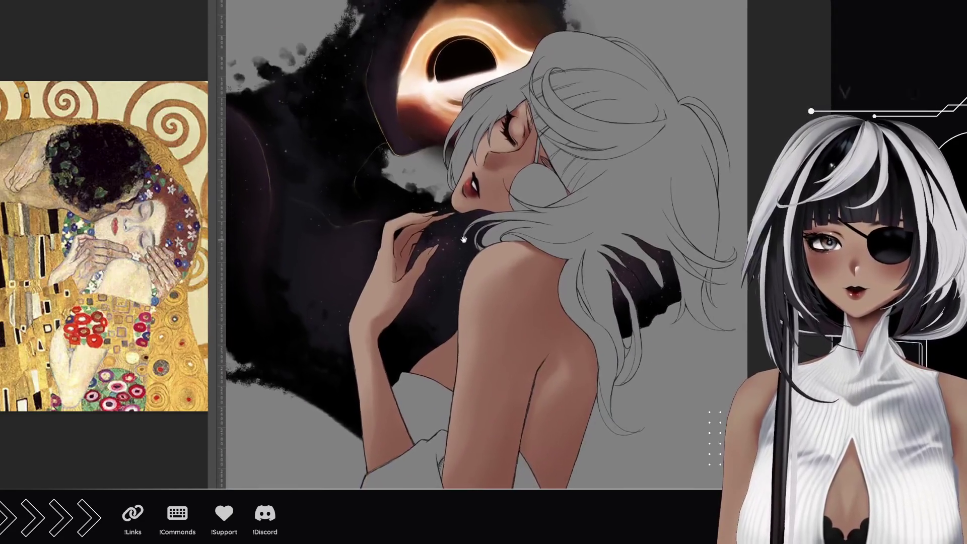
{"action": "left_click_drag", "start_coordinate": [497, 130], "coordinate": [505, 187]}
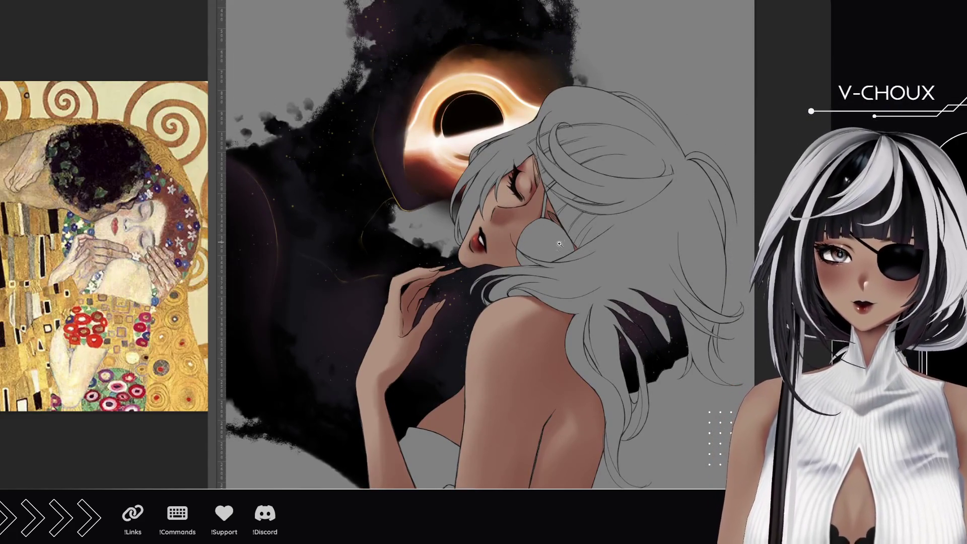
{"action": "mouse_move", "coordinate": [544, 295]}
{"action": "left_mouse_down"}
{"action": "mouse_move", "coordinate": [522, 170]}
{"action": "mouse_move", "coordinate": [548, 249]}
{"action": "left_mouse_up"}
{"action": "left_click_drag", "start_coordinate": [519, 132], "coordinate": [614, 230]}
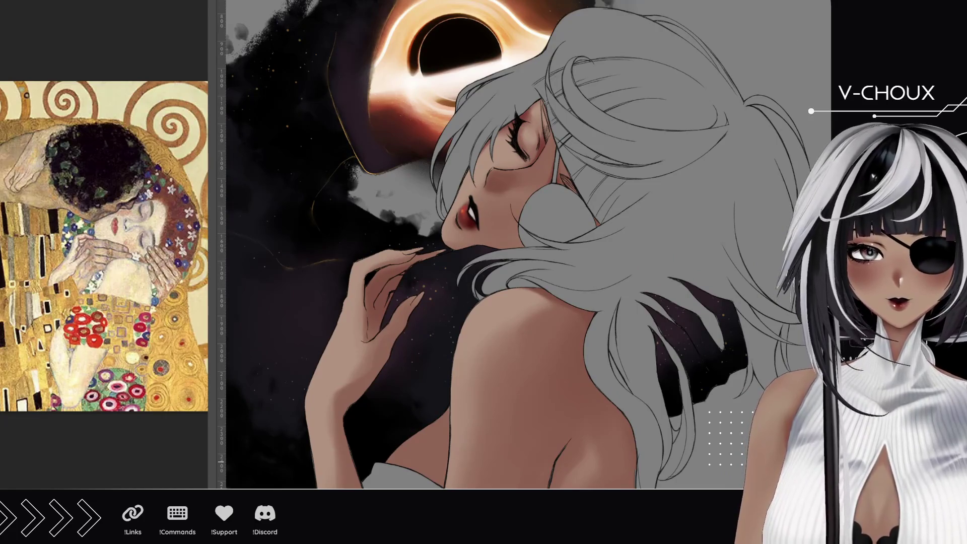
{"action": "scroll", "coordinate": [467, 169], "scroll_direction": "up", "scroll_amount": 5}
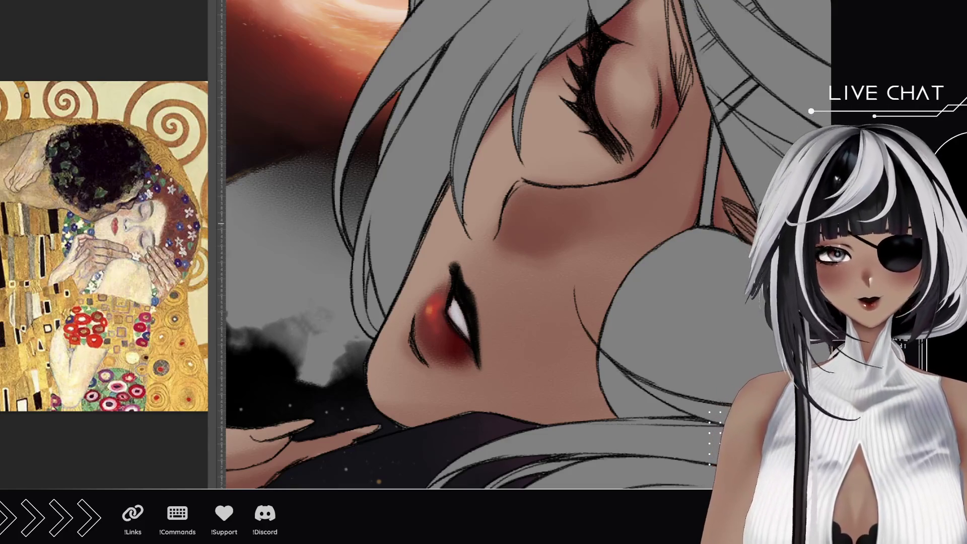
- Paint orange rim light along the jaw and bright highlights on the upper lip corner
{"action": "left_click_drag", "start_coordinate": [367, 383], "coordinate": [400, 292]}
{"action": "left_click_drag", "start_coordinate": [377, 349], "coordinate": [451, 187]}
{"action": "left_click_drag", "start_coordinate": [432, 307], "coordinate": [430, 310]}
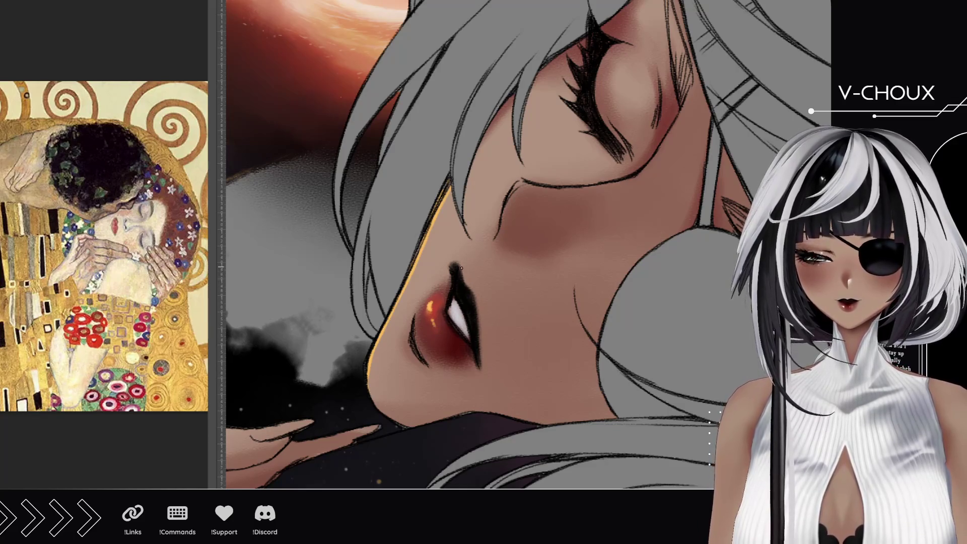
{"action": "left_click_drag", "start_coordinate": [468, 284], "coordinate": [468, 286]}
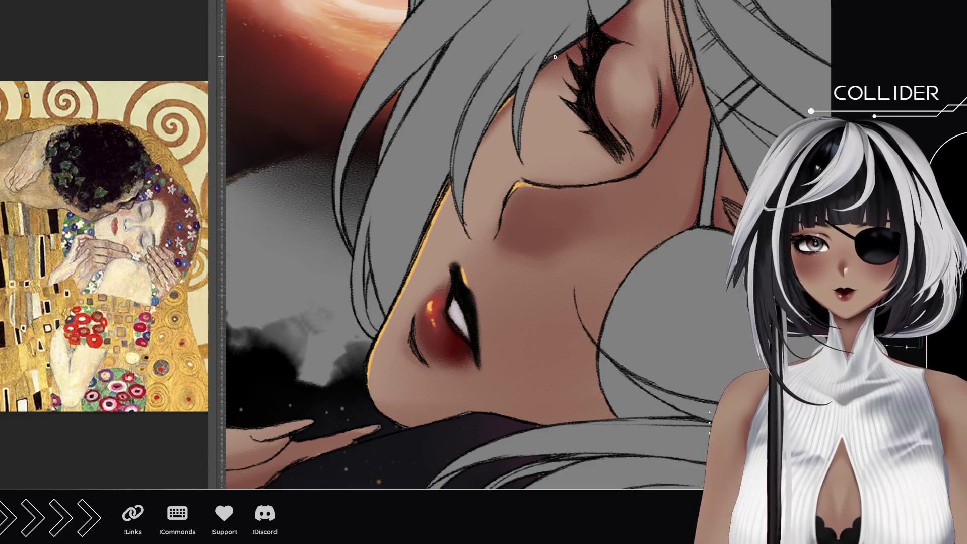
- Paint a light orange glow along the closed eyelid, then straighten the view
{"action": "left_click_drag", "start_coordinate": [569, 57], "coordinate": [539, 157]}
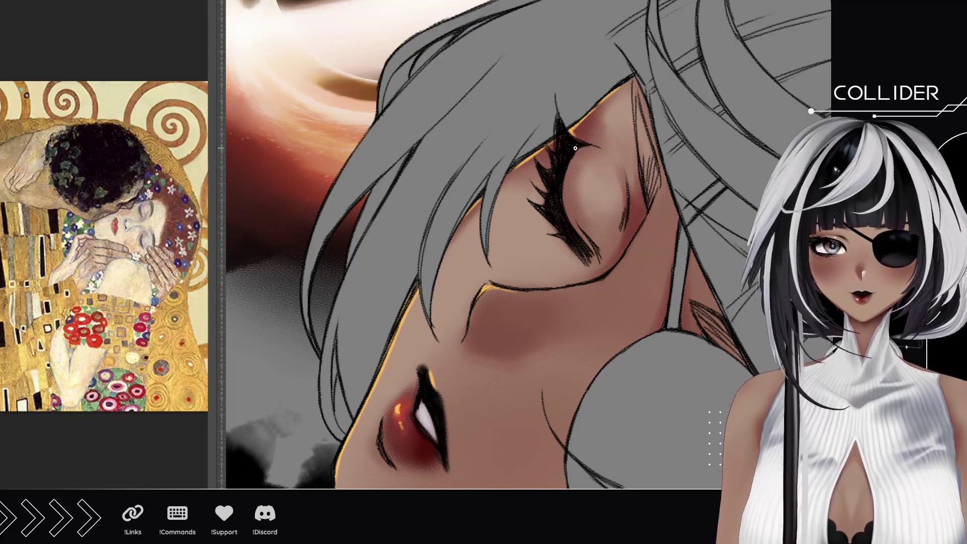
{"action": "mouse_move", "coordinate": [592, 148]}
{"action": "left_mouse_down"}
{"action": "mouse_move", "coordinate": [615, 153]}
{"action": "mouse_move", "coordinate": [574, 151]}
{"action": "left_mouse_up"}
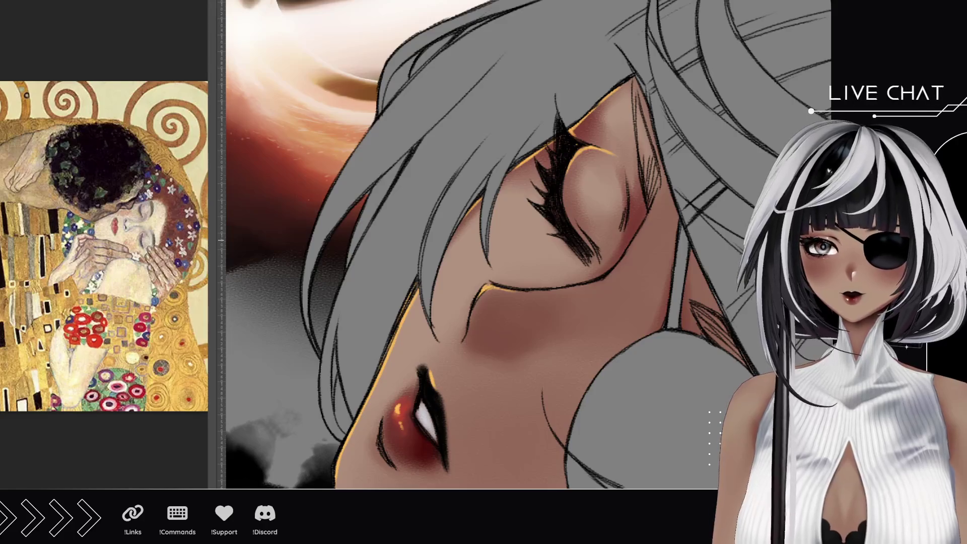
{"action": "left_click_drag", "start_coordinate": [466, 106], "coordinate": [322, 230]}
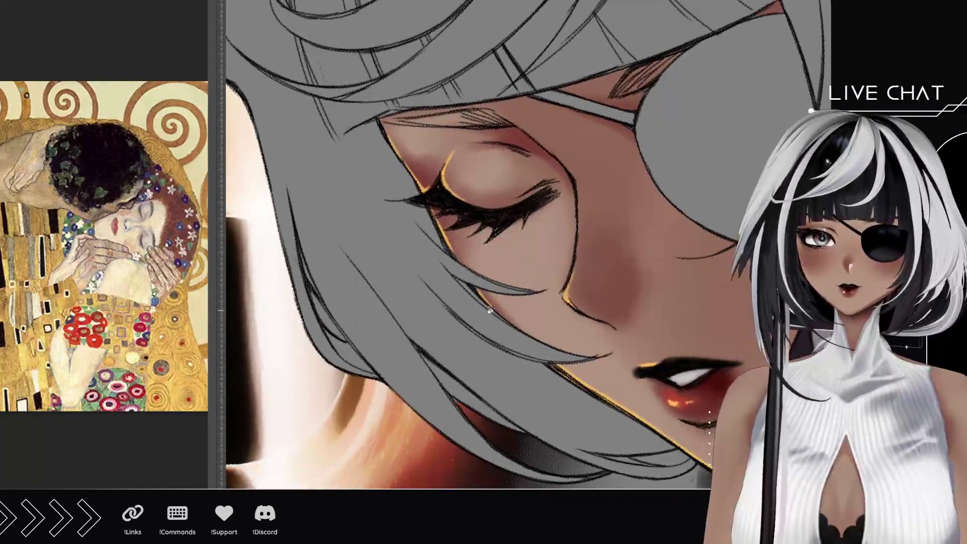
- Rework the orange upper-eyelid highlight and blend its sharp edge
{"action": "mouse_move", "coordinate": [456, 184]}
{"action": "left_mouse_down"}
{"action": "mouse_move", "coordinate": [446, 199]}
{"action": "mouse_move", "coordinate": [443, 190]}
{"action": "left_mouse_up"}
{"action": "mouse_move", "coordinate": [451, 151]}
{"action": "left_mouse_down"}
{"action": "mouse_move", "coordinate": [445, 190]}
{"action": "mouse_move", "coordinate": [479, 202]}
{"action": "mouse_move", "coordinate": [485, 175]}
{"action": "left_mouse_up"}
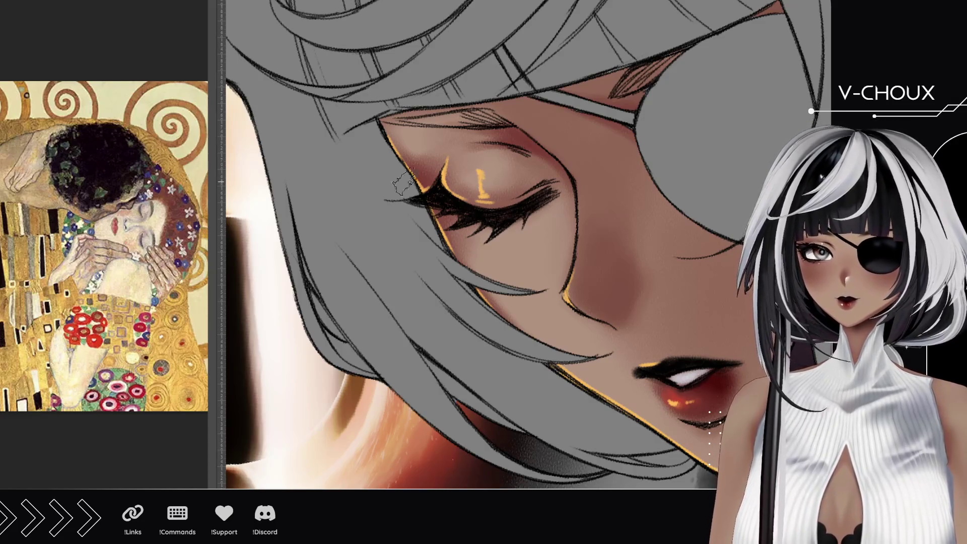
{"action": "mouse_move", "coordinate": [476, 176]}
{"action": "left_mouse_down"}
{"action": "mouse_move", "coordinate": [490, 200]}
{"action": "mouse_move", "coordinate": [471, 196]}
{"action": "left_mouse_up"}
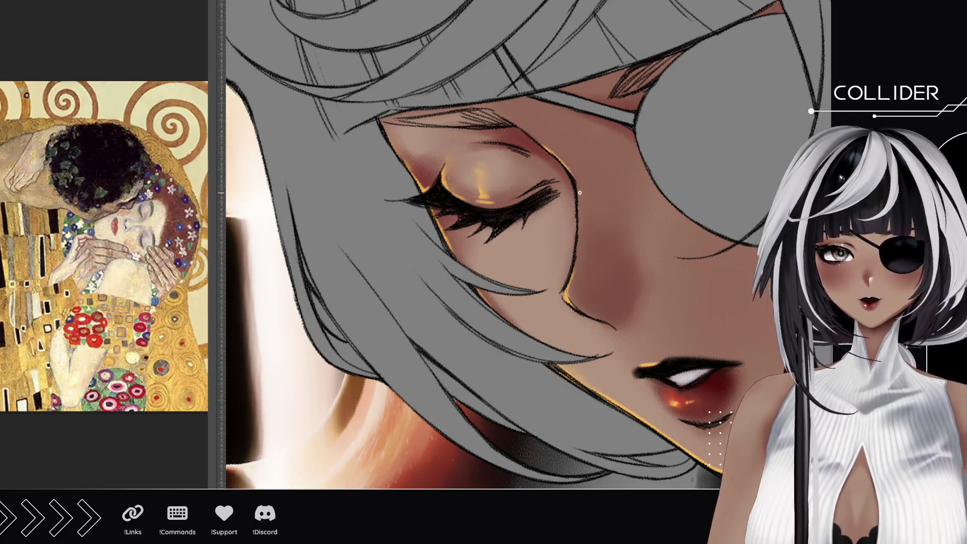
- Paint orange rim light down the cheek line below the eye
{"action": "left_click_drag", "start_coordinate": [573, 177], "coordinate": [577, 239]}
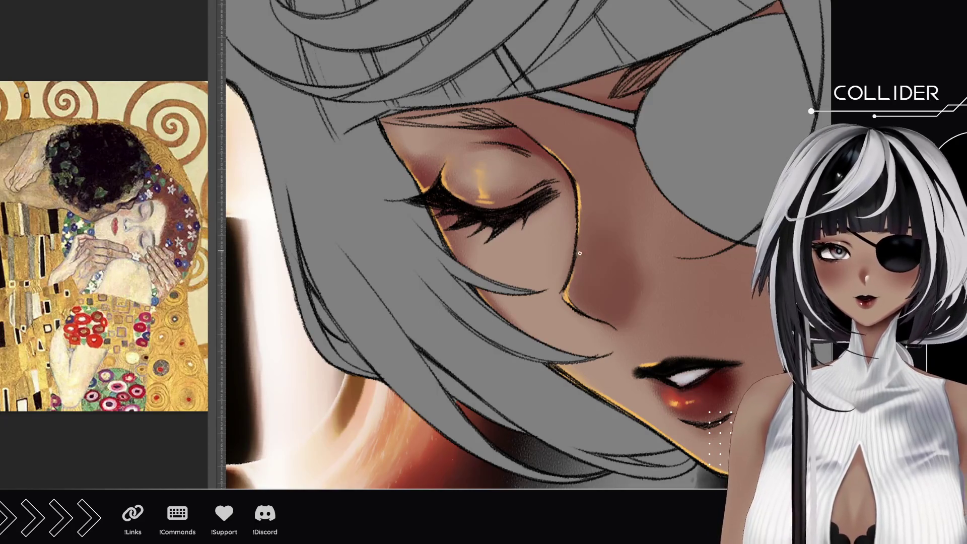
{"action": "left_click_drag", "start_coordinate": [572, 285], "coordinate": [569, 237]}
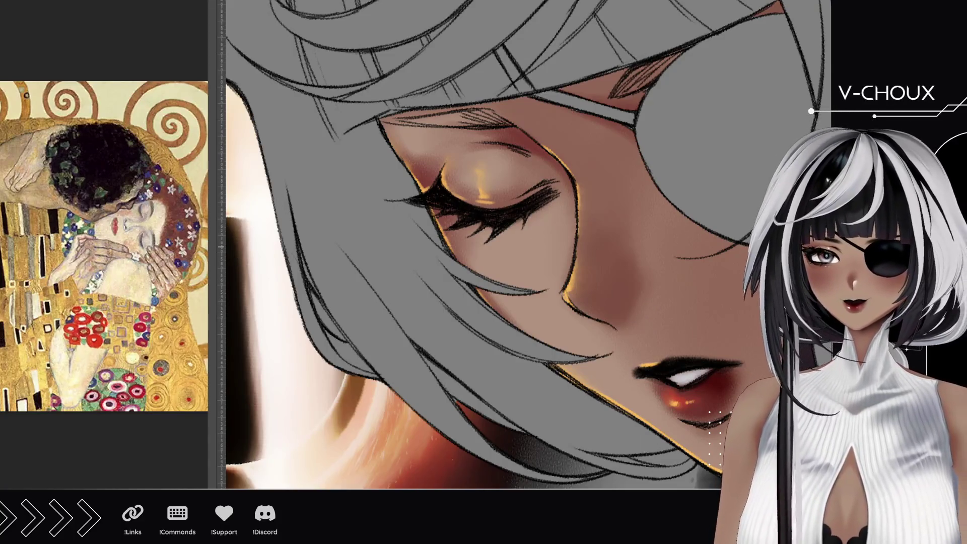
{"action": "scroll", "coordinate": [400, 337], "scroll_direction": "down", "scroll_amount": 4}
{"action": "scroll", "coordinate": [400, 336], "scroll_direction": "down", "scroll_amount": 2}
{"action": "scroll", "coordinate": [428, 277], "scroll_direction": "down", "scroll_amount": 5}
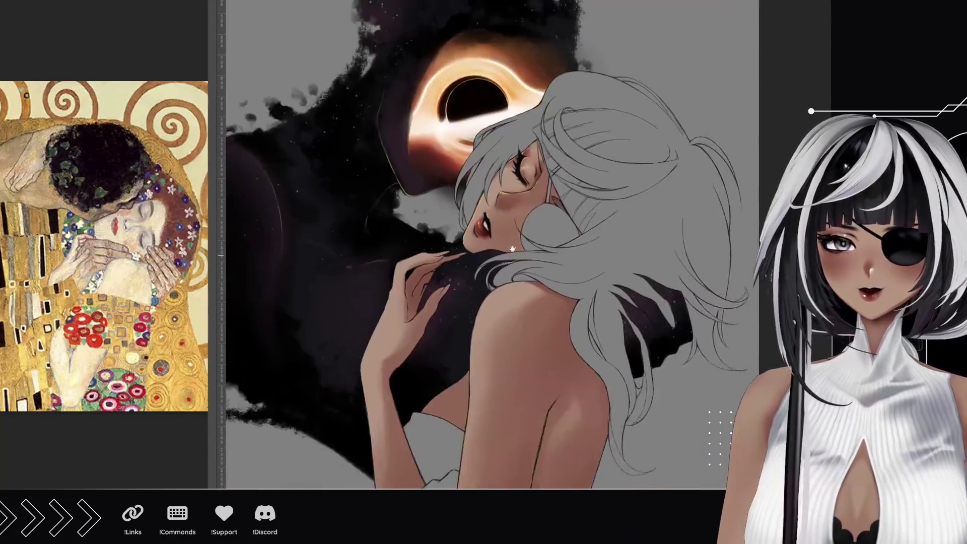
{"action": "scroll", "coordinate": [460, 214], "scroll_direction": "up", "scroll_amount": 2}
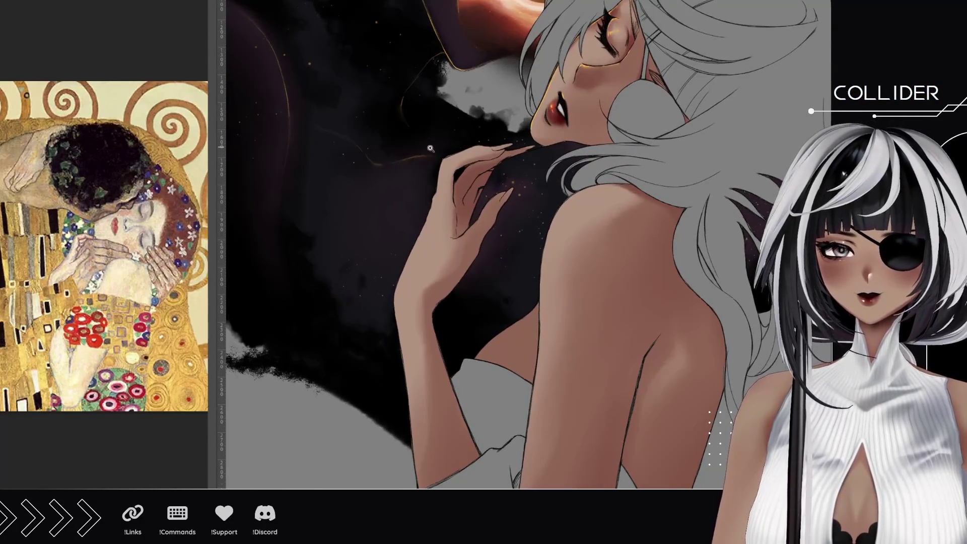
- Rotate the canvas and paint faint orange rim light up the hand's left edge
{"action": "scroll", "coordinate": [460, 214], "scroll_direction": "up", "scroll_amount": 4}
{"action": "key", "text": "r"}
{"action": "mouse_move", "coordinate": [367, 195]}
{"action": "left_mouse_down"}
{"action": "mouse_move", "coordinate": [334, 257]}
{"action": "mouse_move", "coordinate": [371, 298]}
{"action": "mouse_move", "coordinate": [370, 272]}
{"action": "mouse_move", "coordinate": [374, 280]}
{"action": "left_mouse_up"}
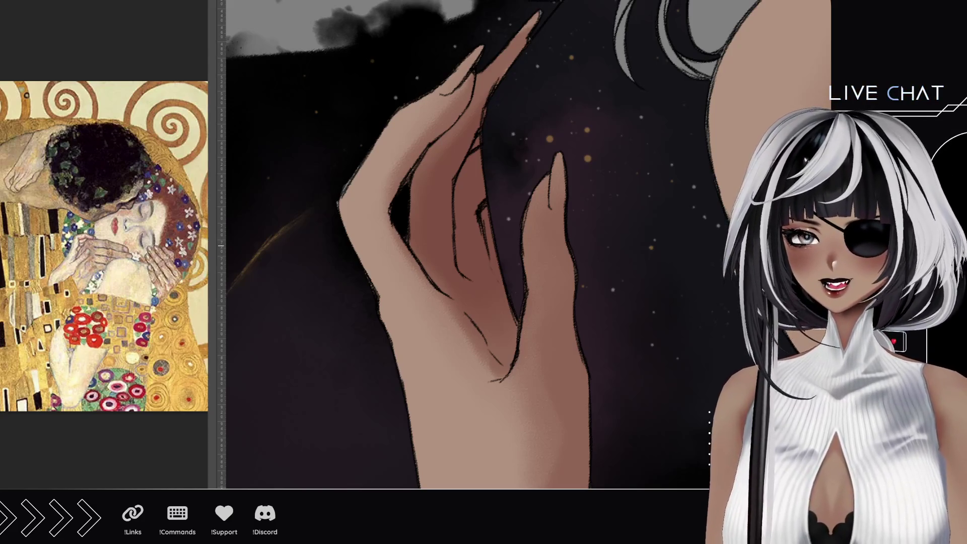
{"action": "mouse_move", "coordinate": [397, 362]}
{"action": "left_mouse_down"}
{"action": "mouse_move", "coordinate": [355, 242]}
{"action": "mouse_move", "coordinate": [370, 278]}
{"action": "left_mouse_up"}
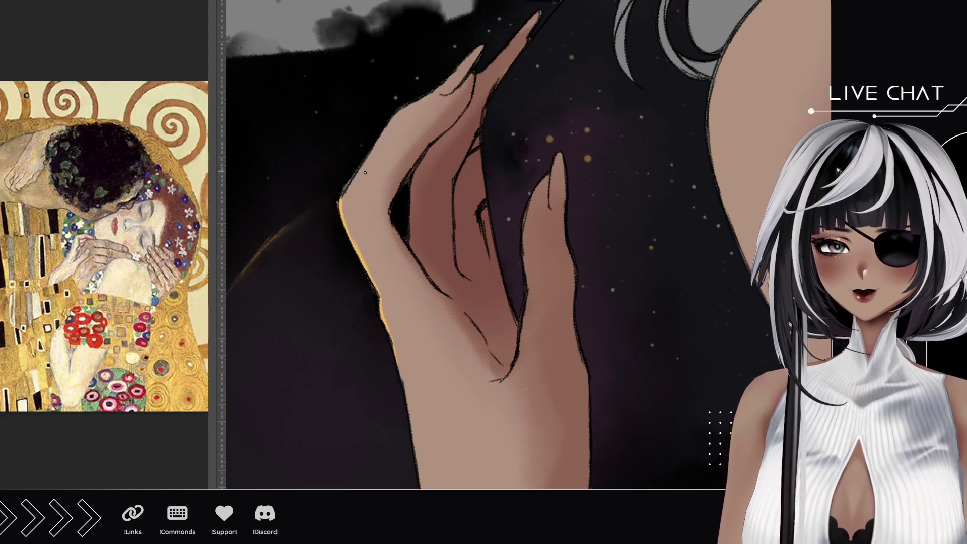
{"action": "mouse_move", "coordinate": [347, 190]}
{"action": "left_mouse_down"}
{"action": "mouse_move", "coordinate": [396, 116]}
{"action": "mouse_move", "coordinate": [421, 102]}
{"action": "left_mouse_up"}
- Add rim light along the index and middle fingers, thumb edges and inner palm
{"action": "left_click_drag", "start_coordinate": [480, 76], "coordinate": [538, 14]}
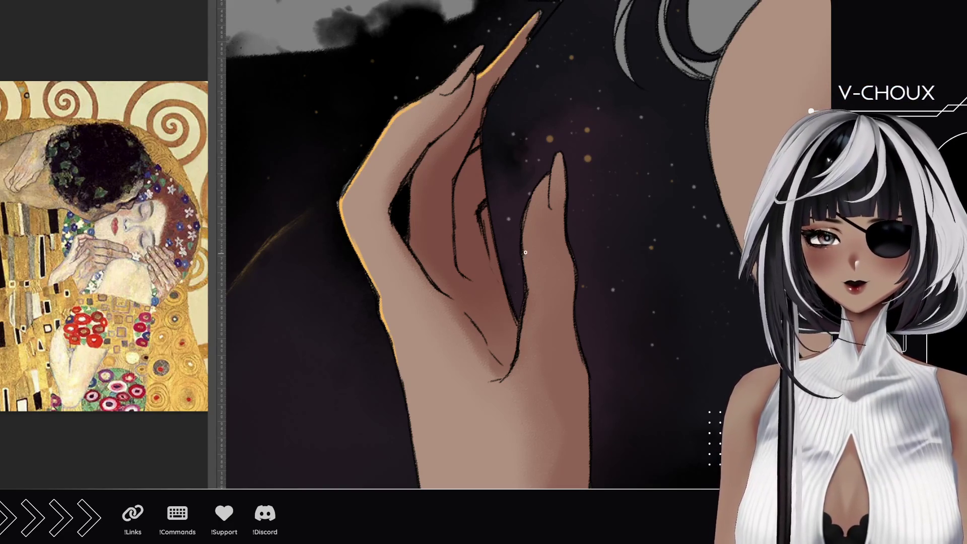
{"action": "mouse_move", "coordinate": [524, 243]}
{"action": "left_mouse_down"}
{"action": "mouse_move", "coordinate": [527, 205]}
{"action": "mouse_move", "coordinate": [544, 177]}
{"action": "left_mouse_up"}
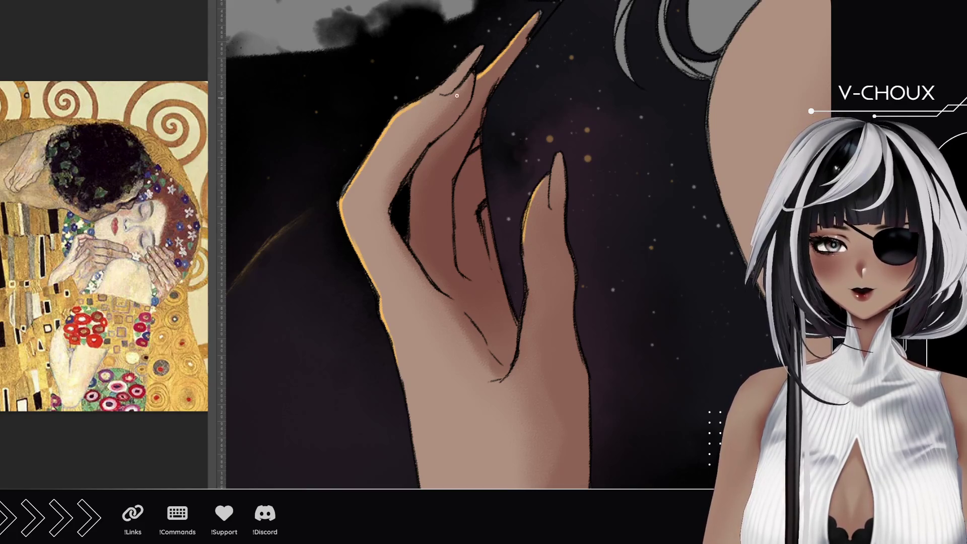
{"action": "mouse_move", "coordinate": [440, 89]}
{"action": "left_mouse_down"}
{"action": "mouse_move", "coordinate": [481, 47]}
{"action": "mouse_move", "coordinate": [519, 39]}
{"action": "mouse_move", "coordinate": [538, 12]}
{"action": "left_mouse_up"}
{"action": "left_click_drag", "start_coordinate": [516, 42], "coordinate": [536, 17]}
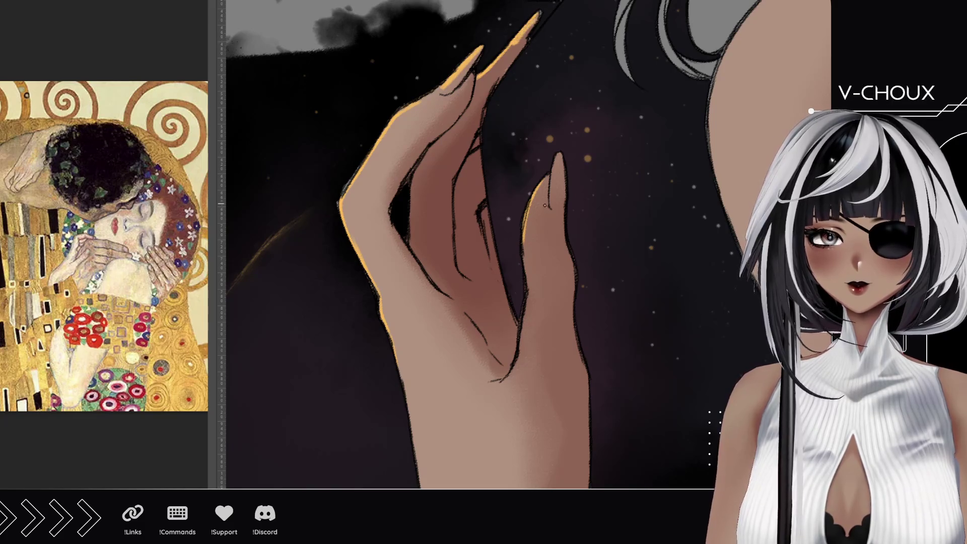
{"action": "left_click_drag", "start_coordinate": [551, 204], "coordinate": [554, 157]}
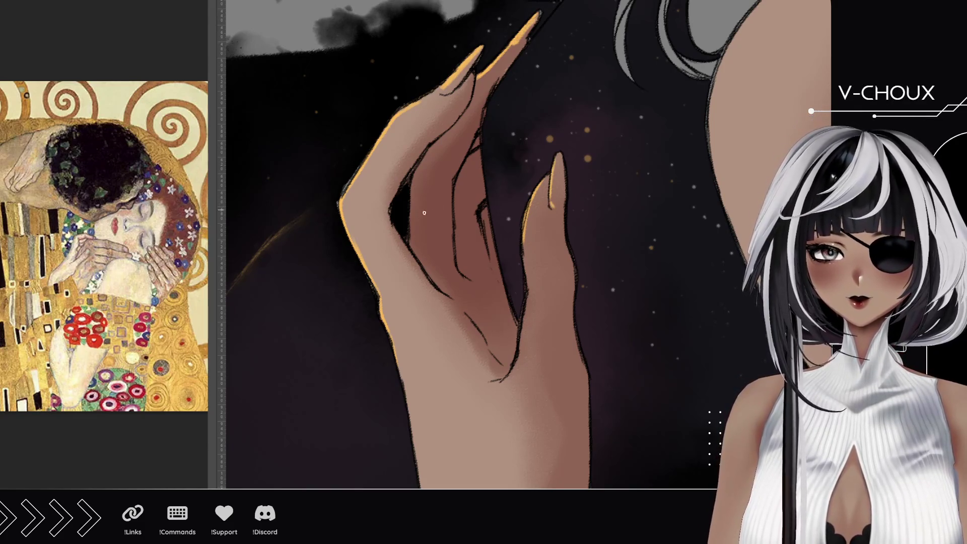
{"action": "mouse_move", "coordinate": [411, 239]}
{"action": "left_mouse_down"}
{"action": "mouse_move", "coordinate": [409, 192]}
{"action": "mouse_move", "coordinate": [411, 239]}
{"action": "left_mouse_up"}
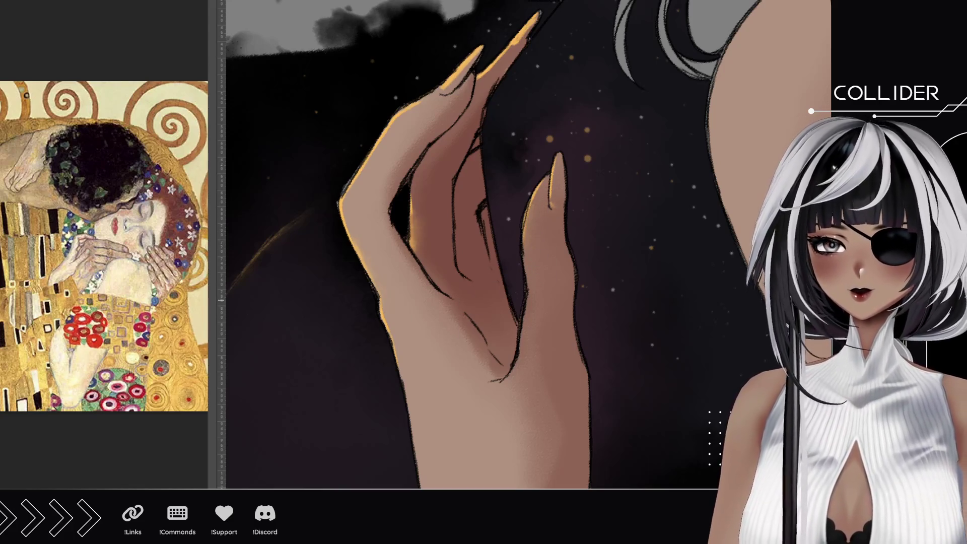
{"action": "scroll", "coordinate": [421, 362], "scroll_direction": "down", "scroll_amount": 5}
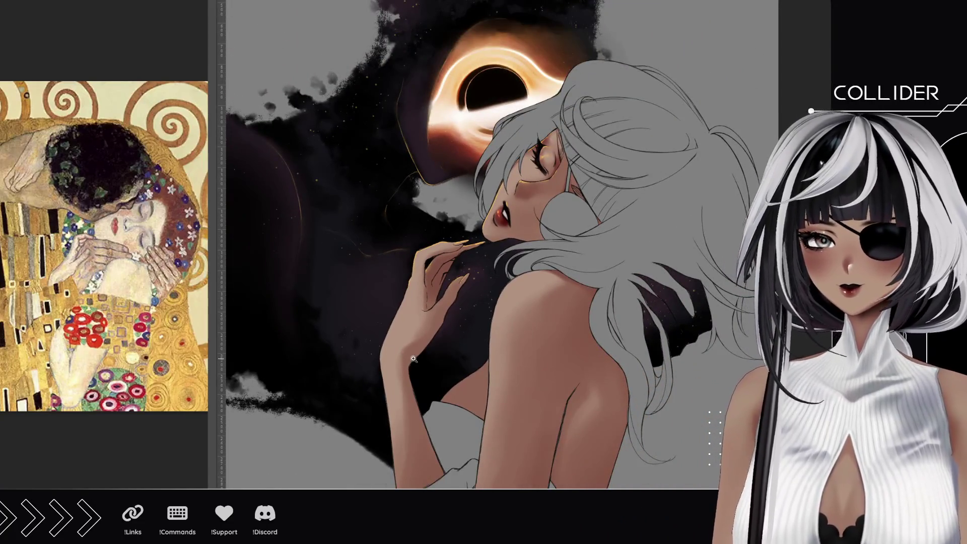
- Brush a thin orange rim light down the shoulder's edge and along its top
{"action": "mouse_move", "coordinate": [468, 325]}
{"action": "left_mouse_down"}
{"action": "mouse_move", "coordinate": [473, 227]}
{"action": "mouse_move", "coordinate": [483, 295]}
{"action": "mouse_move", "coordinate": [465, 263]}
{"action": "left_mouse_up"}
{"action": "scroll", "coordinate": [465, 263], "scroll_direction": "up", "scroll_amount": 6}
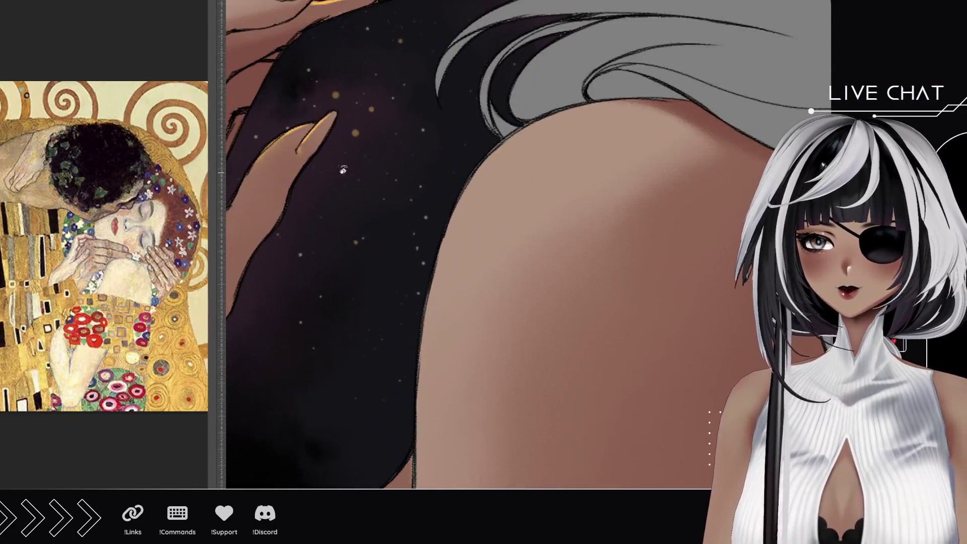
{"action": "left_click_drag", "start_coordinate": [465, 263], "coordinate": [425, 364]}
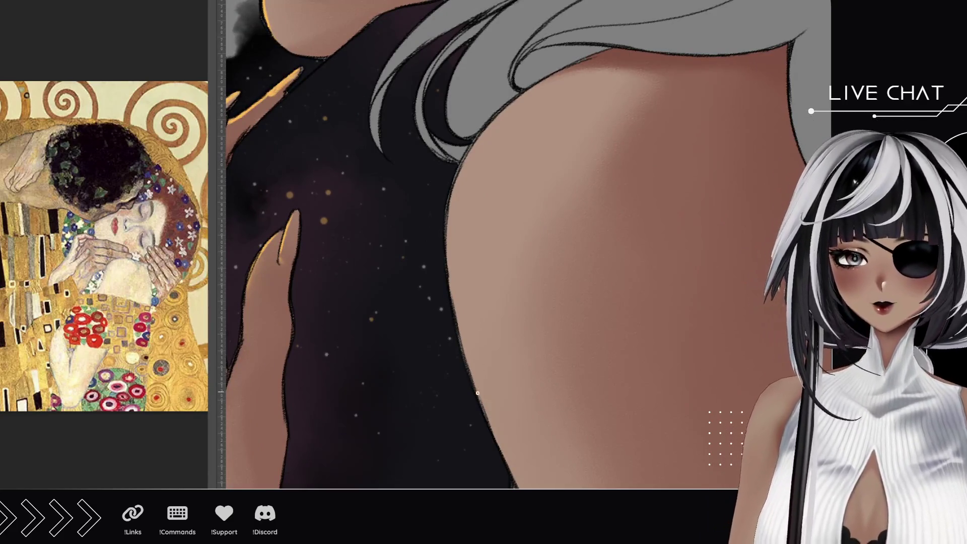
{"action": "left_click_drag", "start_coordinate": [460, 334], "coordinate": [470, 370]}
{"action": "left_click_drag", "start_coordinate": [446, 231], "coordinate": [483, 403]}
{"action": "mouse_move", "coordinate": [448, 229]}
{"action": "left_mouse_down"}
{"action": "mouse_move", "coordinate": [488, 422]}
{"action": "mouse_move", "coordinate": [454, 187]}
{"action": "mouse_move", "coordinate": [465, 158]}
{"action": "mouse_move", "coordinate": [519, 97]}
{"action": "mouse_move", "coordinate": [616, 48]}
{"action": "left_mouse_up"}
{"action": "left_click_drag", "start_coordinate": [551, 80], "coordinate": [590, 58]}
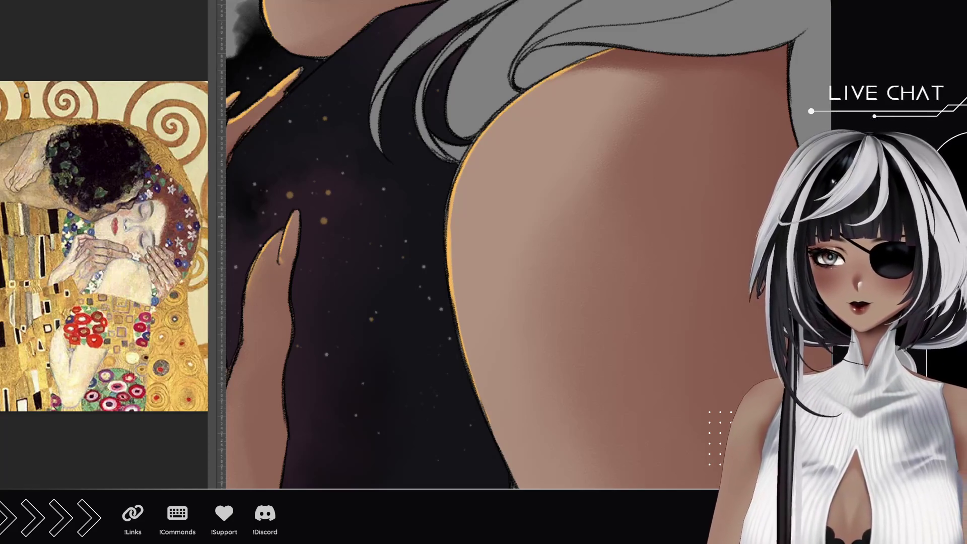
{"action": "key", "text": "asciicircum"}
{"action": "scroll", "coordinate": [433, 309], "scroll_direction": "down", "scroll_amount": 5}
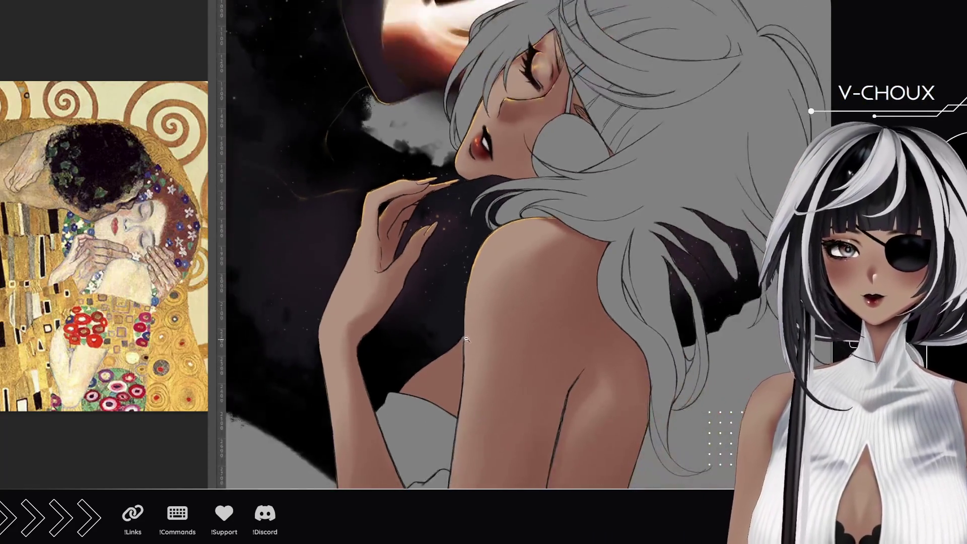
{"action": "scroll", "coordinate": [476, 400], "scroll_direction": "up", "scroll_amount": 4}
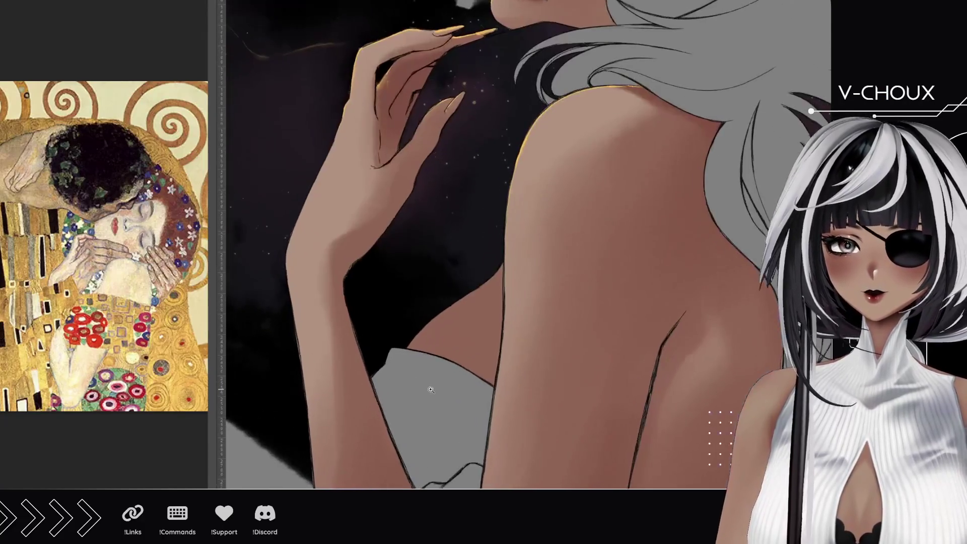
{"action": "scroll", "coordinate": [453, 376], "scroll_direction": "down", "scroll_amount": 4}
{"action": "scroll", "coordinate": [453, 376], "scroll_direction": "down", "scroll_amount": 2}
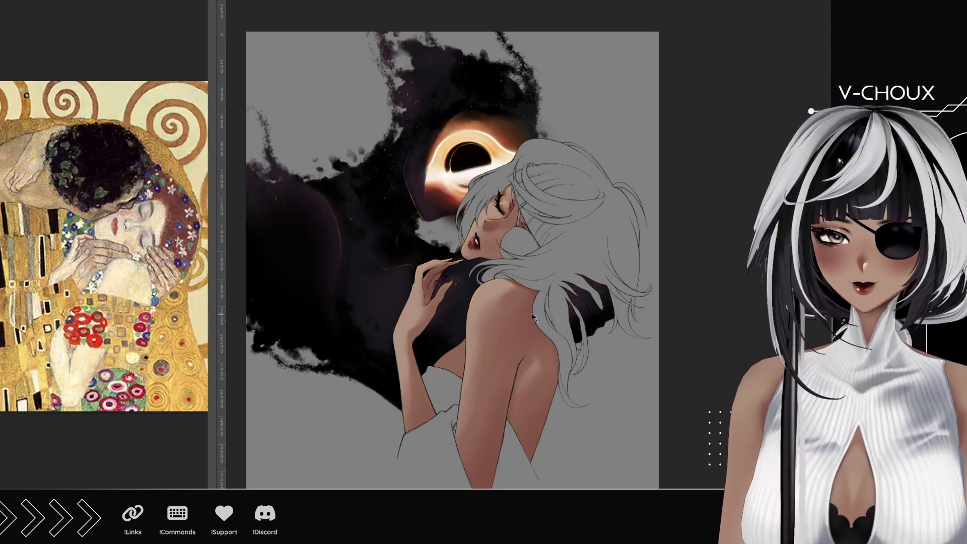
{"action": "mouse_move", "coordinate": [462, 307]}
{"action": "left_mouse_down"}
{"action": "mouse_move", "coordinate": [561, 276]}
{"action": "mouse_move", "coordinate": [508, 282]}
{"action": "mouse_move", "coordinate": [475, 305]}
{"action": "left_mouse_up"}
{"action": "mouse_move", "coordinate": [465, 262]}
{"action": "left_mouse_down"}
{"action": "mouse_move", "coordinate": [433, 189]}
{"action": "mouse_move", "coordinate": [459, 275]}
{"action": "left_mouse_up"}
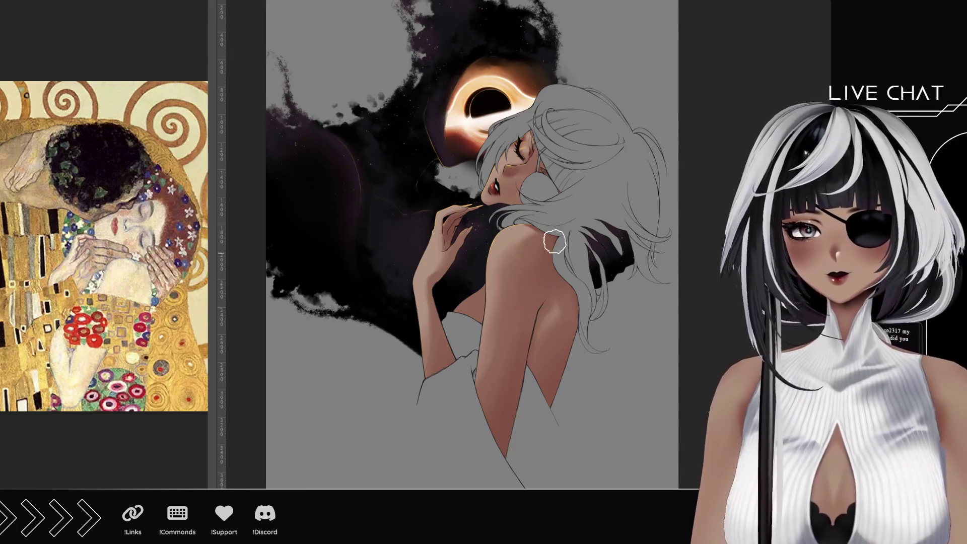
{"action": "mouse_move", "coordinate": [520, 362]}
{"action": "left_mouse_down"}
{"action": "mouse_move", "coordinate": [506, 443]}
{"action": "mouse_move", "coordinate": [512, 282]}
{"action": "mouse_move", "coordinate": [549, 246]}
{"action": "mouse_move", "coordinate": [507, 304]}
{"action": "mouse_move", "coordinate": [482, 467]}
{"action": "left_mouse_up"}
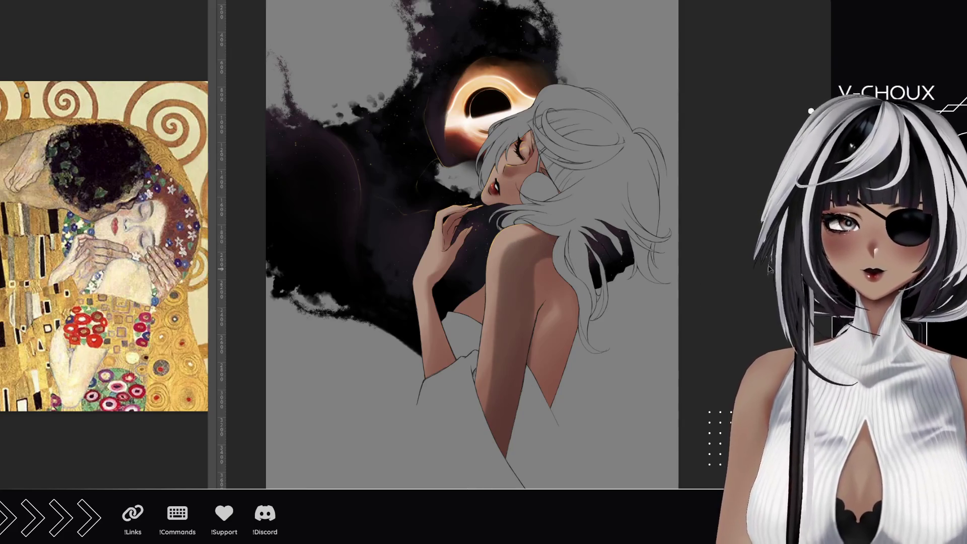
{"action": "key", "text": "ctrl+z"}
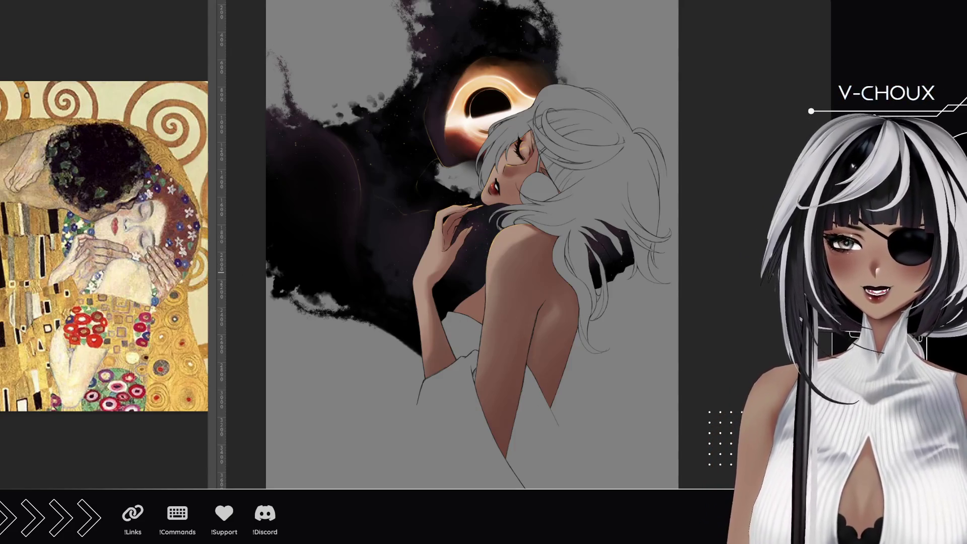
{"action": "scroll", "coordinate": [425, 301], "scroll_direction": "up", "scroll_amount": 6}
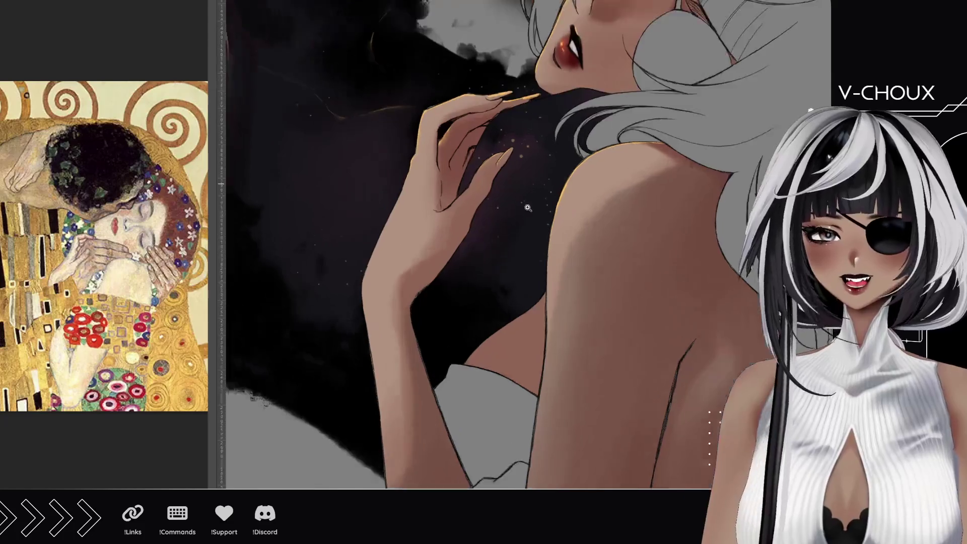
- Pan over the cloth, arm, elbow and back, then zoom out to the whole figure
{"action": "scroll", "coordinate": [479, 196], "scroll_direction": "up", "scroll_amount": 1}
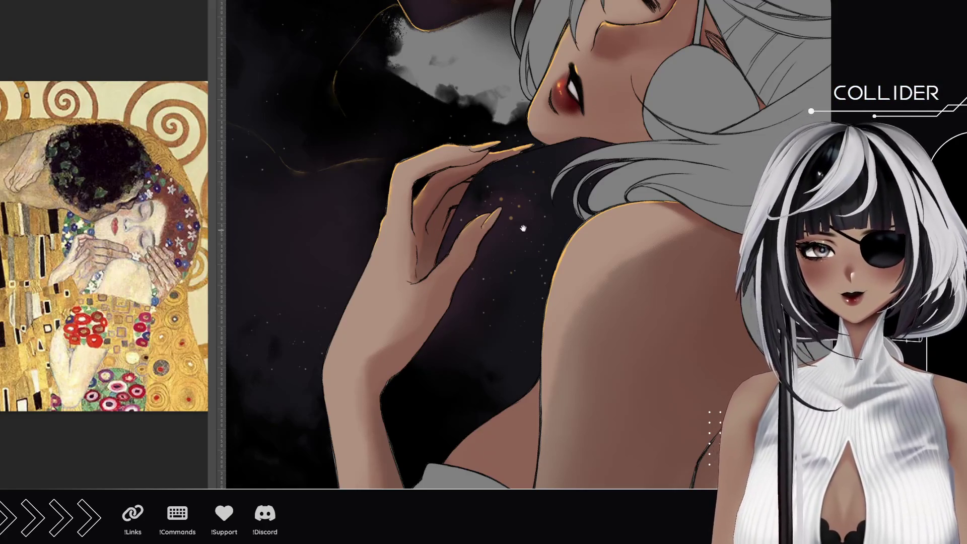
{"action": "scroll", "coordinate": [529, 242], "scroll_direction": "up", "scroll_amount": 3}
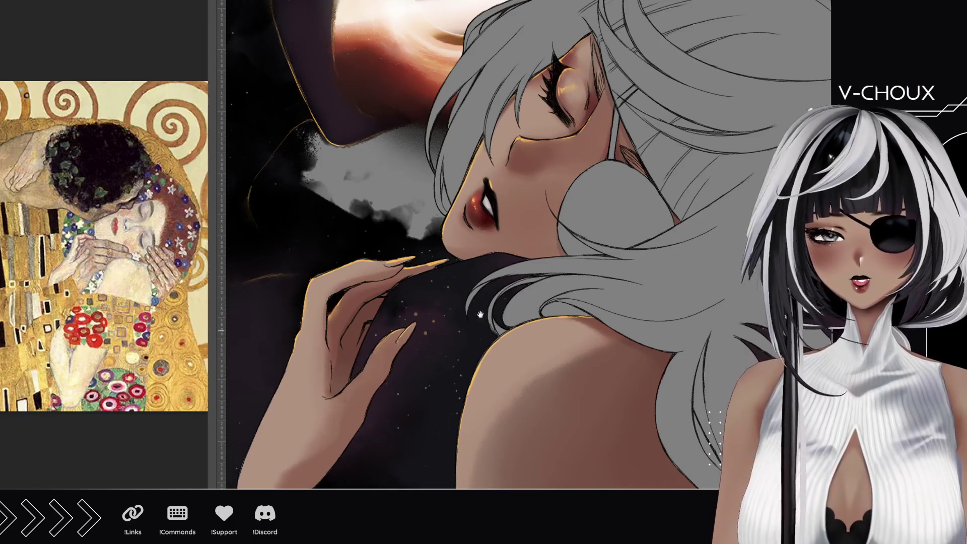
{"action": "scroll", "coordinate": [481, 322], "scroll_direction": "down", "scroll_amount": 5}
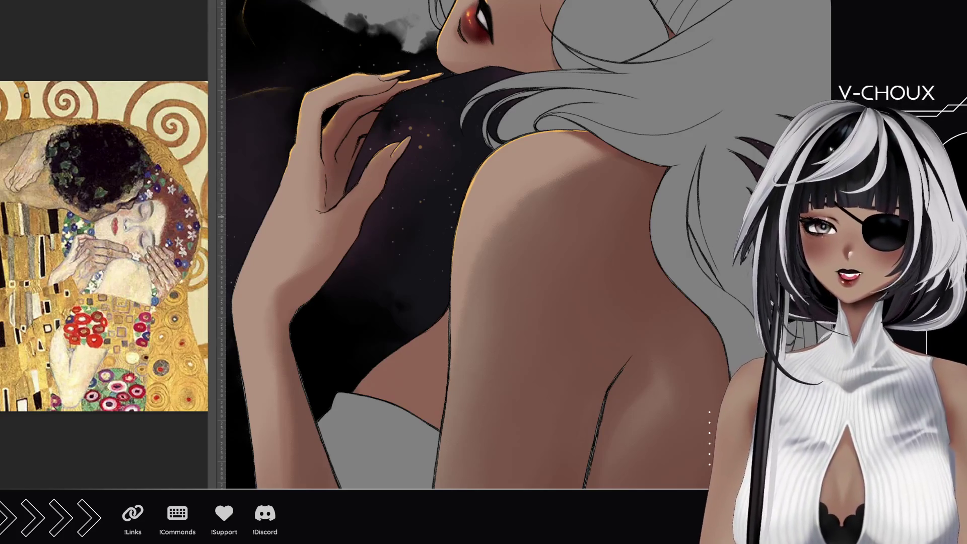
{"action": "left_click_drag", "start_coordinate": [361, 350], "coordinate": [382, 182]}
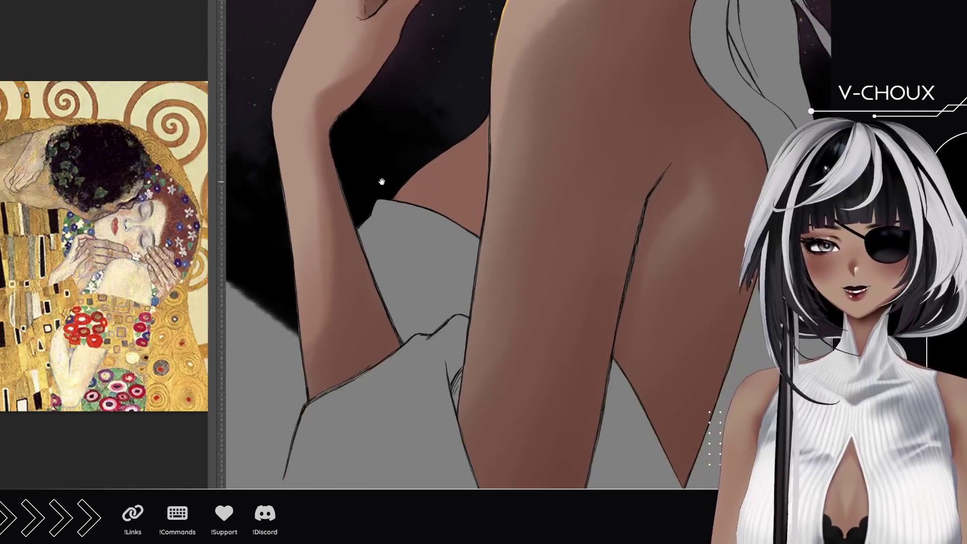
{"action": "mouse_move", "coordinate": [651, 158]}
{"action": "left_mouse_down"}
{"action": "mouse_move", "coordinate": [501, 181]}
{"action": "mouse_move", "coordinate": [527, 195]}
{"action": "mouse_move", "coordinate": [434, 218]}
{"action": "left_mouse_up"}
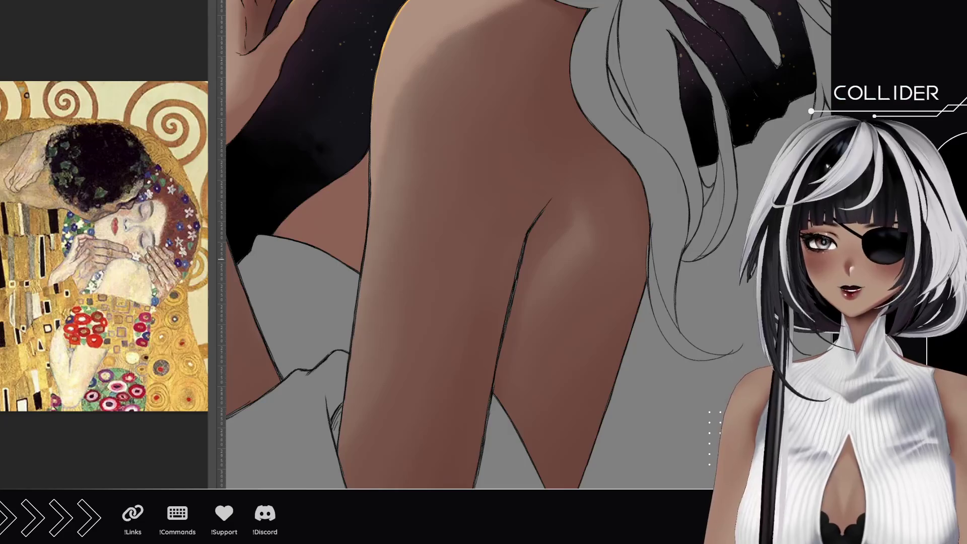
{"action": "left_click", "coordinate": [391, 298], "text": "alt"}
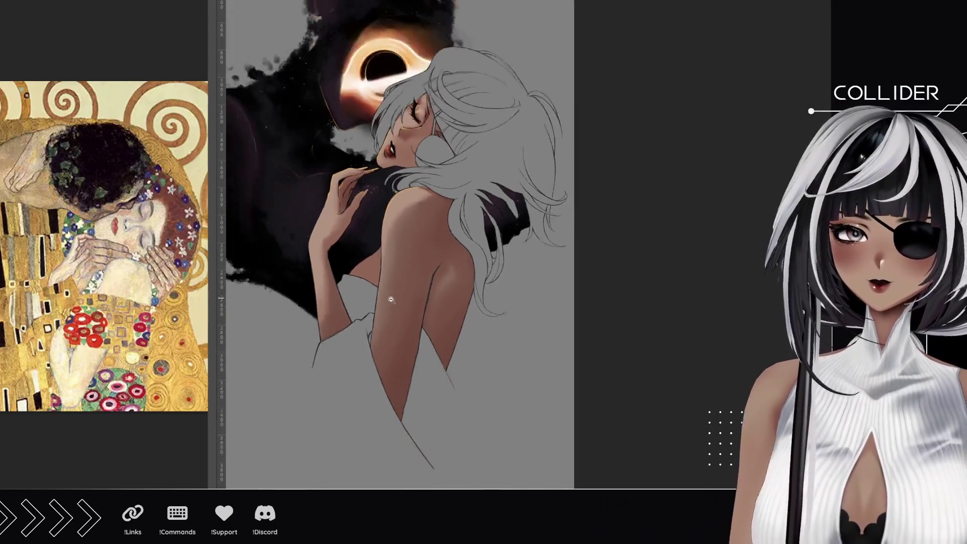
- Zoom in and recentre the view on the figure and black hole
{"action": "key", "text": "ctrl+plus"}
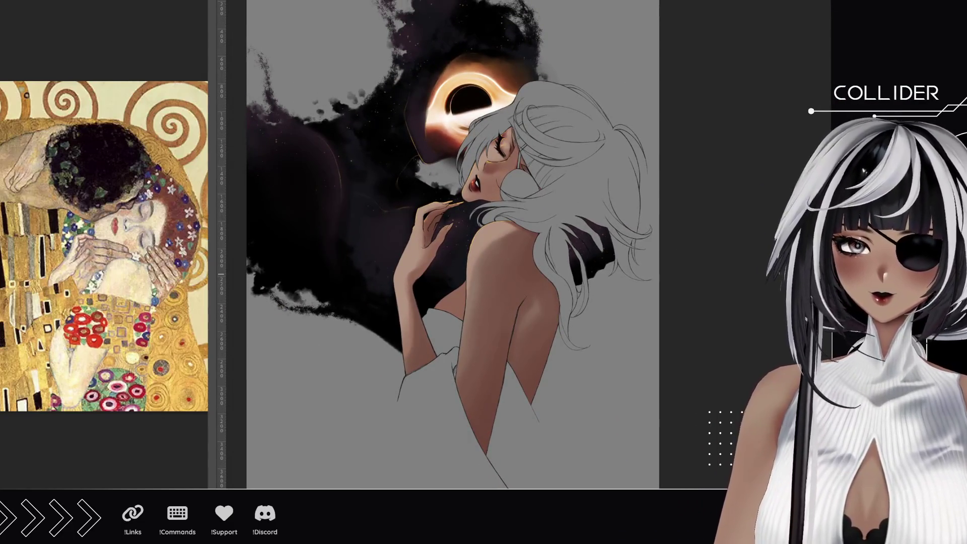
{"action": "left_click_drag", "start_coordinate": [407, 198], "coordinate": [413, 250]}
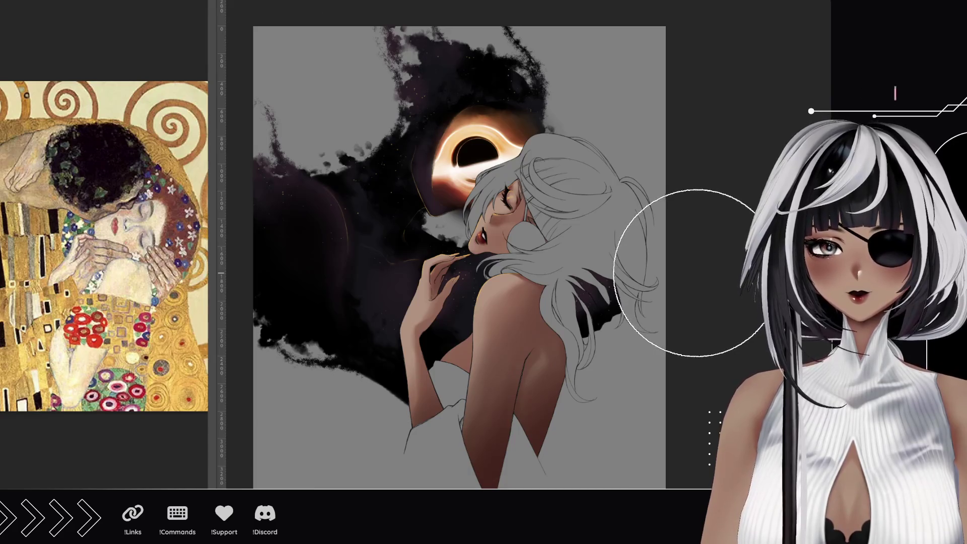
{"action": "left_click_drag", "start_coordinate": [602, 326], "coordinate": [630, 247]}
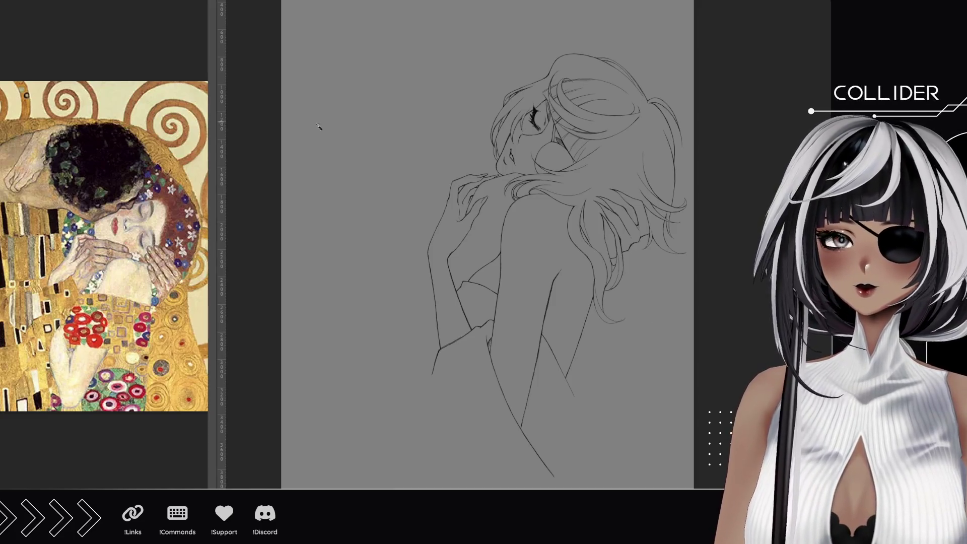
- Select around the figure's outline, invert the selection with Ctrl+Shift+I, then deselect
{"action": "left_click", "coordinate": [480, 150]}
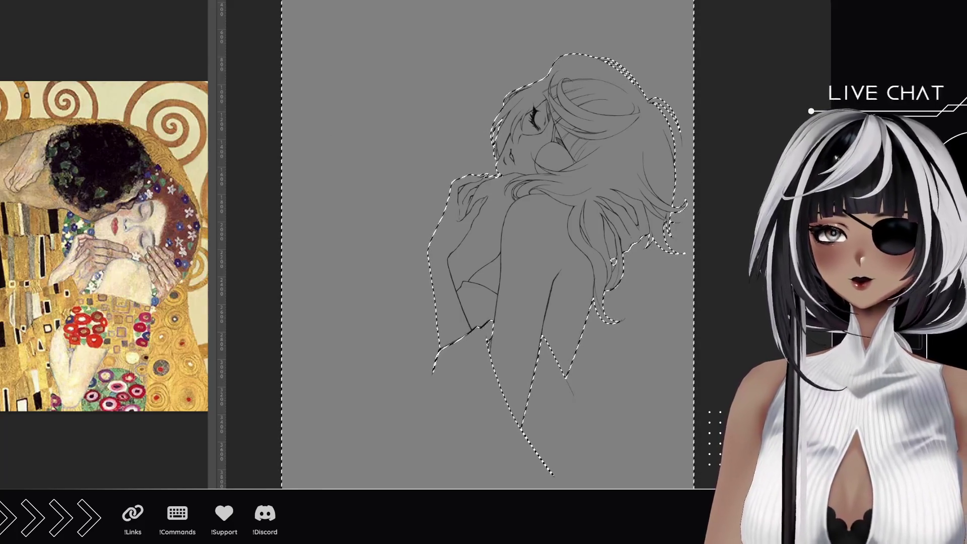
{"action": "key", "text": "ctrl+shift+i"}
{"action": "key", "text": "ctrl+d"}
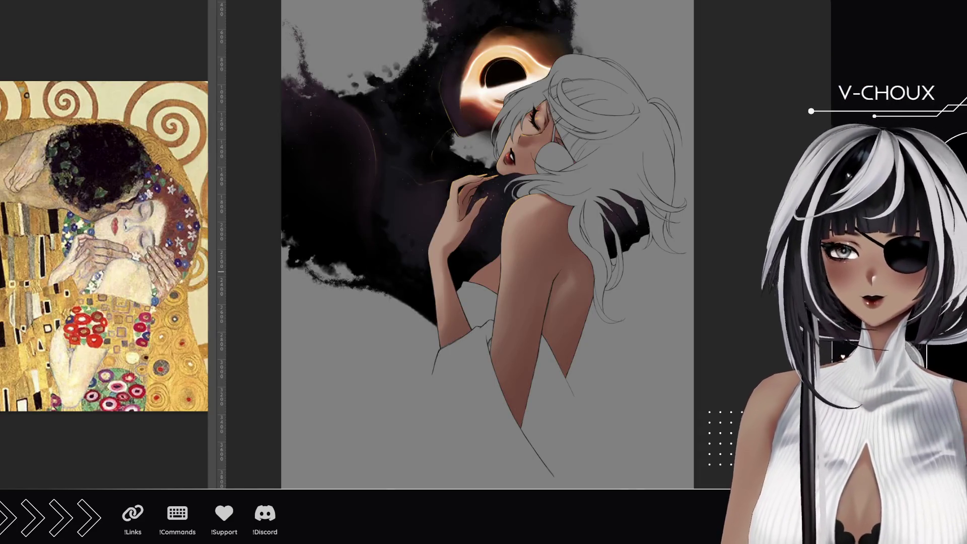
{"action": "key", "text": "ctrl+plus"}
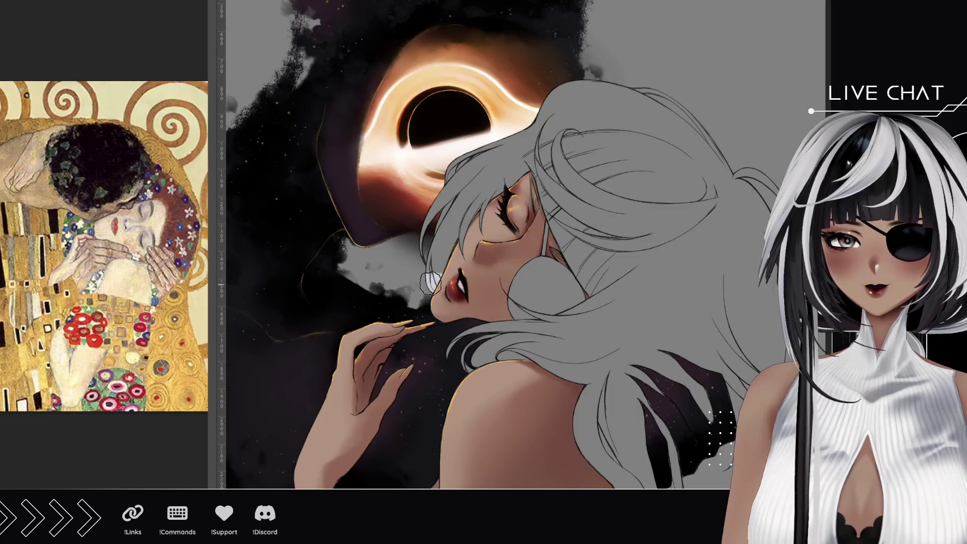
- Paint the hair beside the face and near the neck white
{"action": "mouse_move", "coordinate": [441, 263]}
{"action": "left_mouse_down"}
{"action": "mouse_move", "coordinate": [431, 204]}
{"action": "mouse_move", "coordinate": [456, 148]}
{"action": "mouse_move", "coordinate": [572, 152]}
{"action": "mouse_move", "coordinate": [650, 109]}
{"action": "mouse_move", "coordinate": [720, 146]}
{"action": "mouse_move", "coordinate": [670, 217]}
{"action": "mouse_move", "coordinate": [650, 221]}
{"action": "left_mouse_up"}
{"action": "mouse_move", "coordinate": [716, 222]}
{"action": "left_mouse_down"}
{"action": "mouse_move", "coordinate": [585, 241]}
{"action": "mouse_move", "coordinate": [571, 218]}
{"action": "mouse_move", "coordinate": [590, 283]}
{"action": "mouse_move", "coordinate": [564, 323]}
{"action": "mouse_move", "coordinate": [498, 303]}
{"action": "left_mouse_up"}
{"action": "mouse_move", "coordinate": [503, 329]}
{"action": "left_mouse_down"}
{"action": "mouse_move", "coordinate": [484, 353]}
{"action": "mouse_move", "coordinate": [454, 360]}
{"action": "left_mouse_up"}
{"action": "left_click_drag", "start_coordinate": [525, 388], "coordinate": [382, 256]}
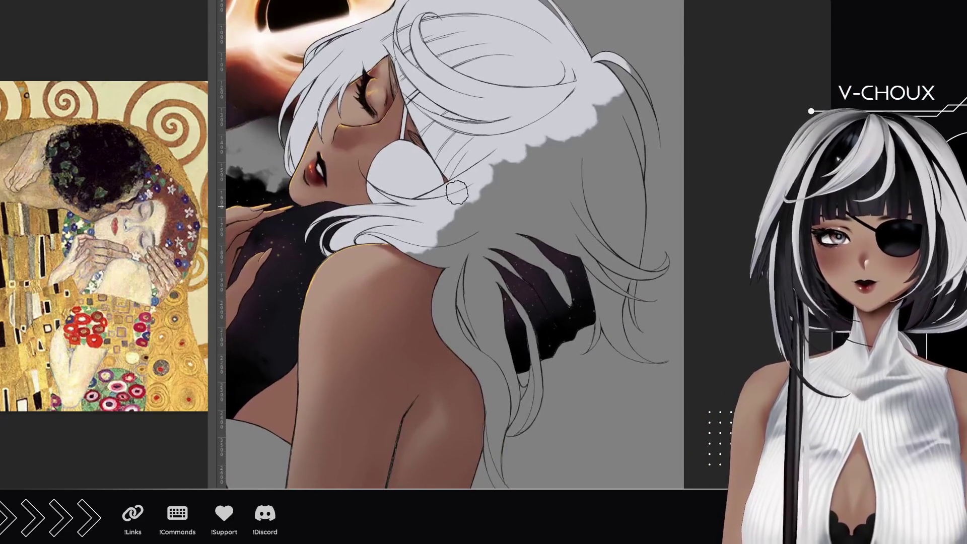
- Whiten the hair on top of and behind the head, plus the lower lock
{"action": "left_click_drag", "start_coordinate": [605, 50], "coordinate": [674, 300]}
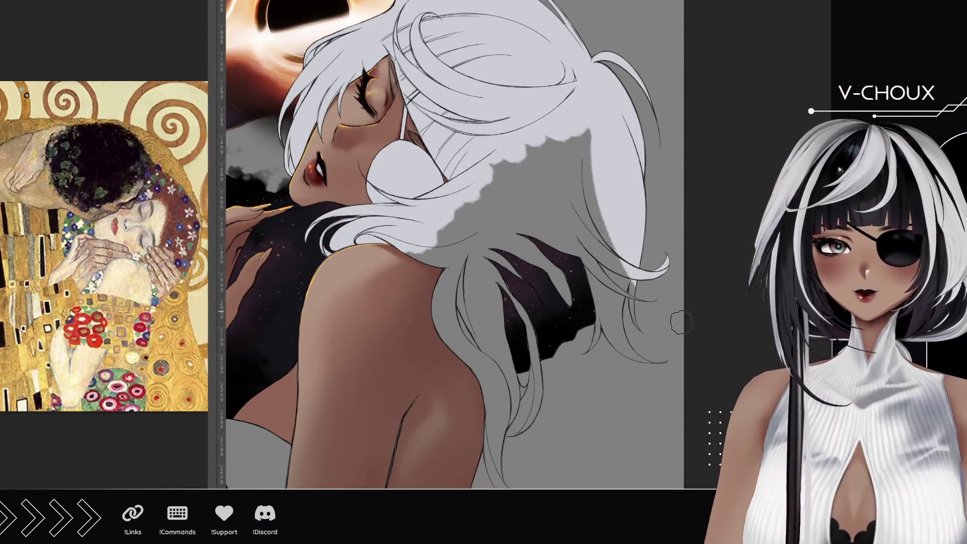
{"action": "left_click_drag", "start_coordinate": [619, 212], "coordinate": [655, 399]}
{"action": "left_click_drag", "start_coordinate": [589, 134], "coordinate": [627, 360]}
{"action": "mouse_move", "coordinate": [559, 302]}
{"action": "left_mouse_down"}
{"action": "mouse_move", "coordinate": [561, 172]}
{"action": "mouse_move", "coordinate": [509, 140]}
{"action": "mouse_move", "coordinate": [490, 143]}
{"action": "mouse_move", "coordinate": [430, 193]}
{"action": "mouse_move", "coordinate": [491, 394]}
{"action": "mouse_move", "coordinate": [544, 383]}
{"action": "mouse_move", "coordinate": [499, 416]}
{"action": "mouse_move", "coordinate": [526, 428]}
{"action": "left_mouse_up"}
{"action": "scroll", "coordinate": [526, 428], "scroll_direction": "down", "scroll_amount": 5}
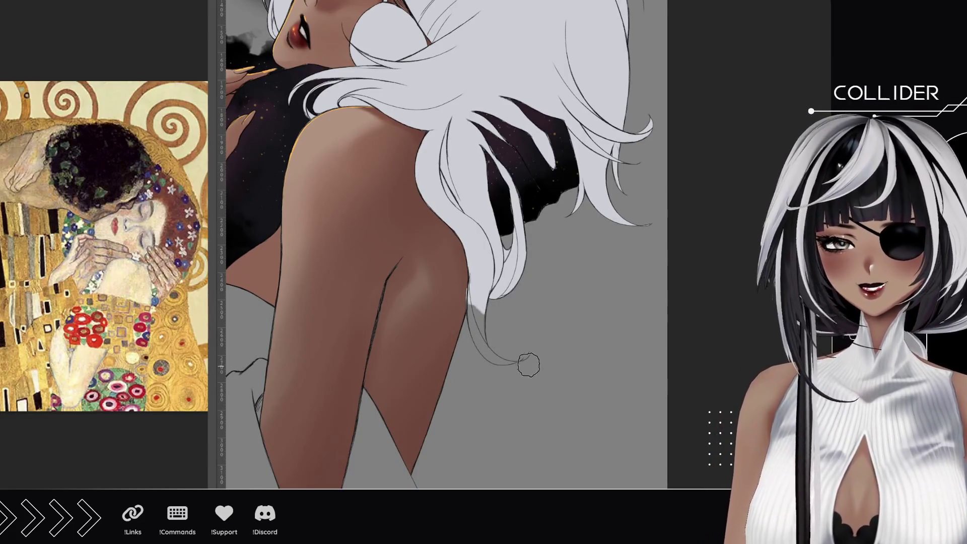
{"action": "left_click_drag", "start_coordinate": [529, 366], "coordinate": [501, 363]}
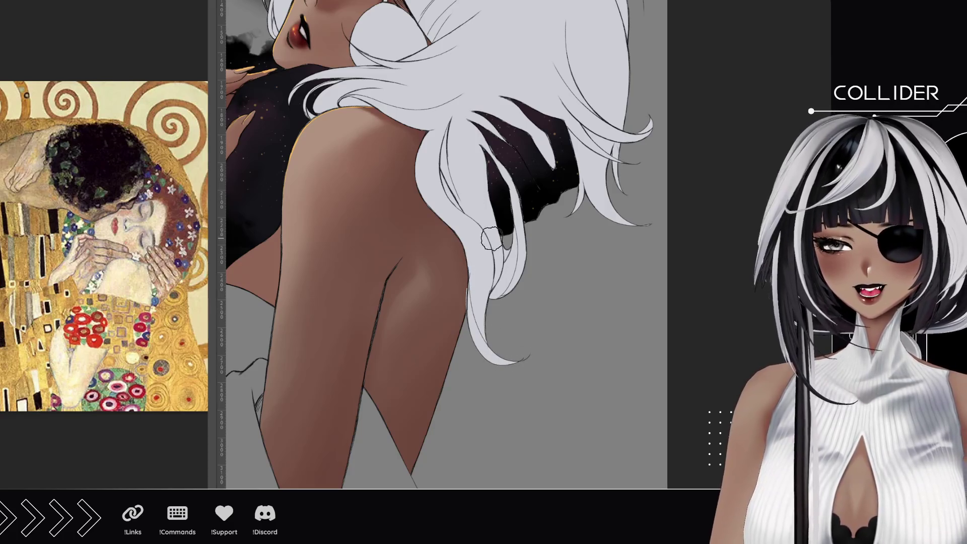
{"action": "scroll", "coordinate": [493, 238], "scroll_direction": "up", "scroll_amount": 6}
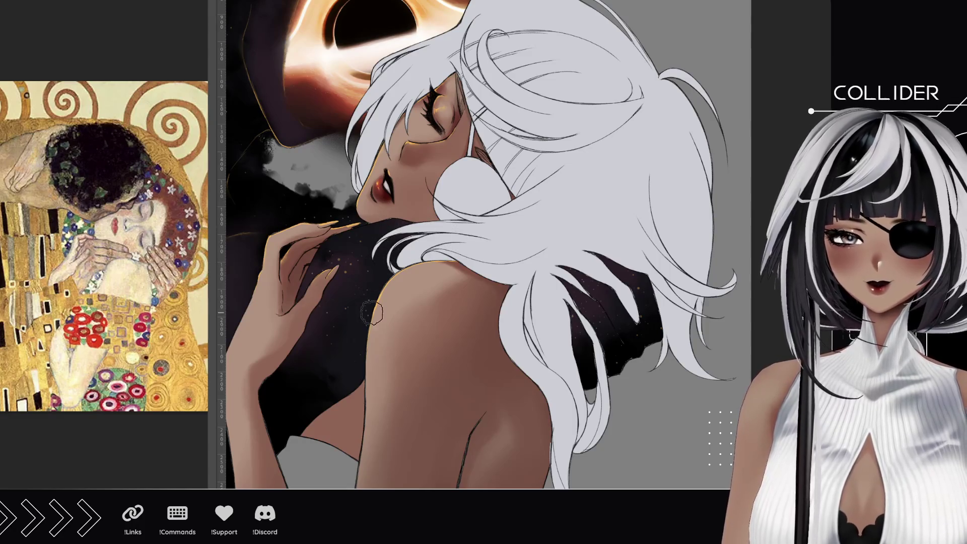
- Zoom out and draw a long white hair strand down the back
{"action": "mouse_move", "coordinate": [392, 188]}
{"action": "left_mouse_down"}
{"action": "mouse_move", "coordinate": [403, 226]}
{"action": "mouse_move", "coordinate": [422, 107]}
{"action": "left_mouse_up"}
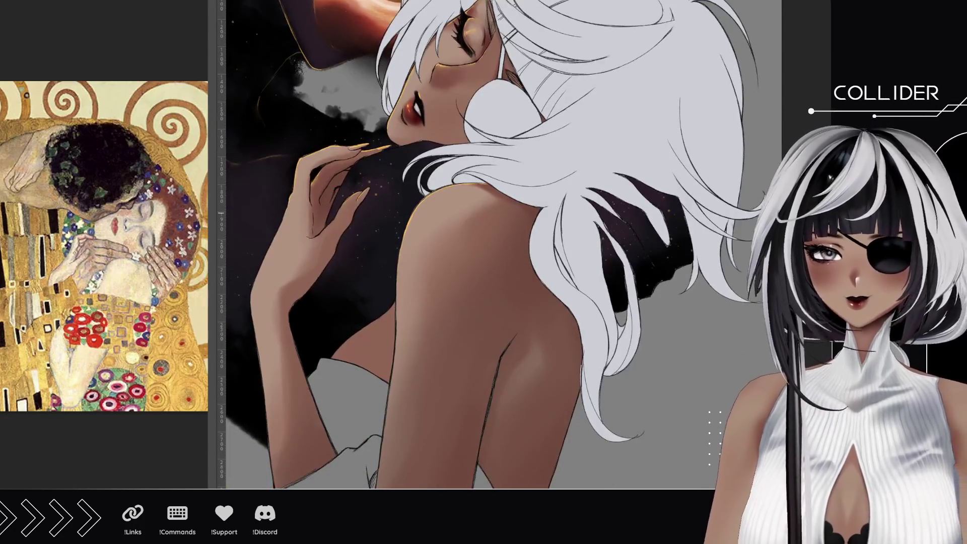
{"action": "left_click", "coordinate": [474, 332]}
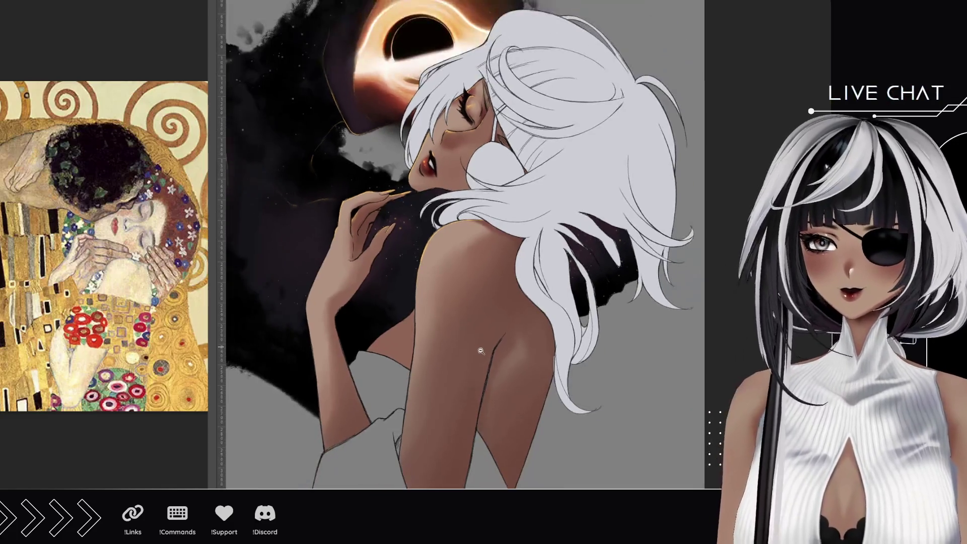
{"action": "left_click", "coordinate": [475, 339]}
{"action": "left_click_drag", "start_coordinate": [503, 389], "coordinate": [520, 262]}
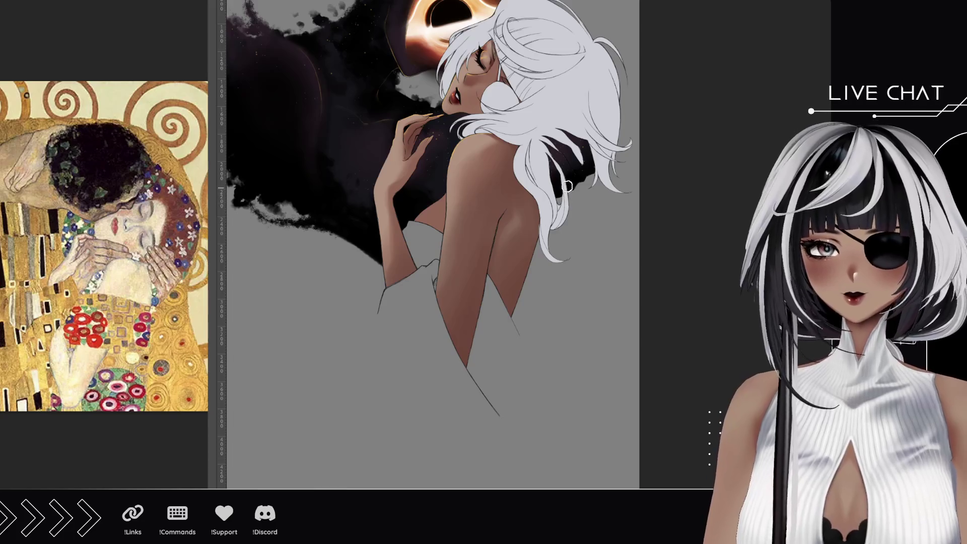
{"action": "left_click_drag", "start_coordinate": [569, 188], "coordinate": [639, 414]}
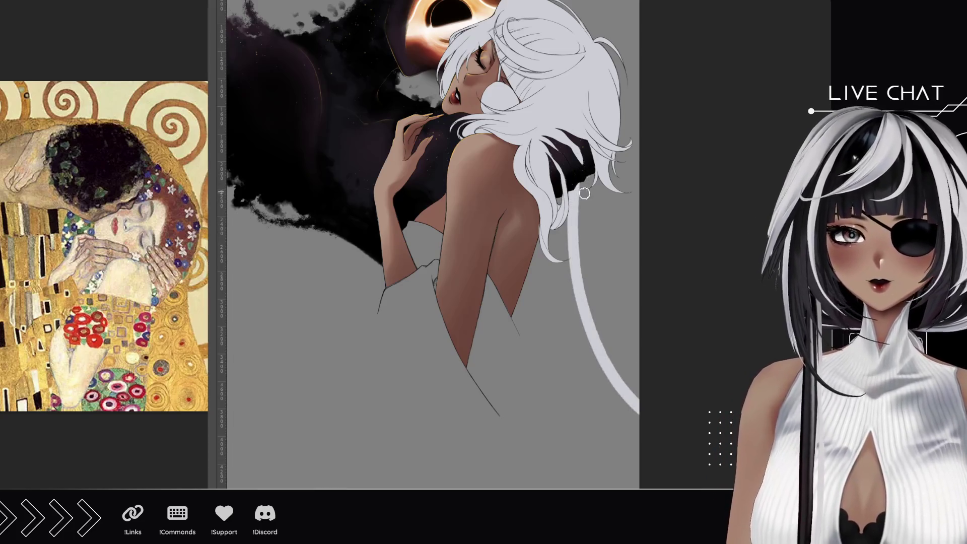
- Paint long white strands curving to the bottom left and filling toward the lower right
{"action": "left_click_drag", "start_coordinate": [558, 220], "coordinate": [639, 465]}
{"action": "scroll", "coordinate": [566, 202], "scroll_direction": "down", "scroll_amount": 5}
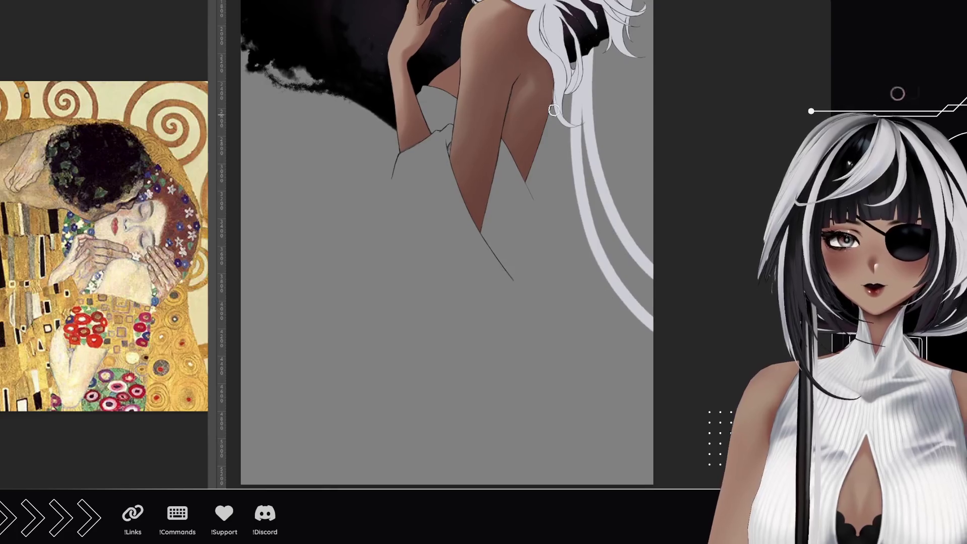
{"action": "left_click_drag", "start_coordinate": [564, 129], "coordinate": [348, 484]}
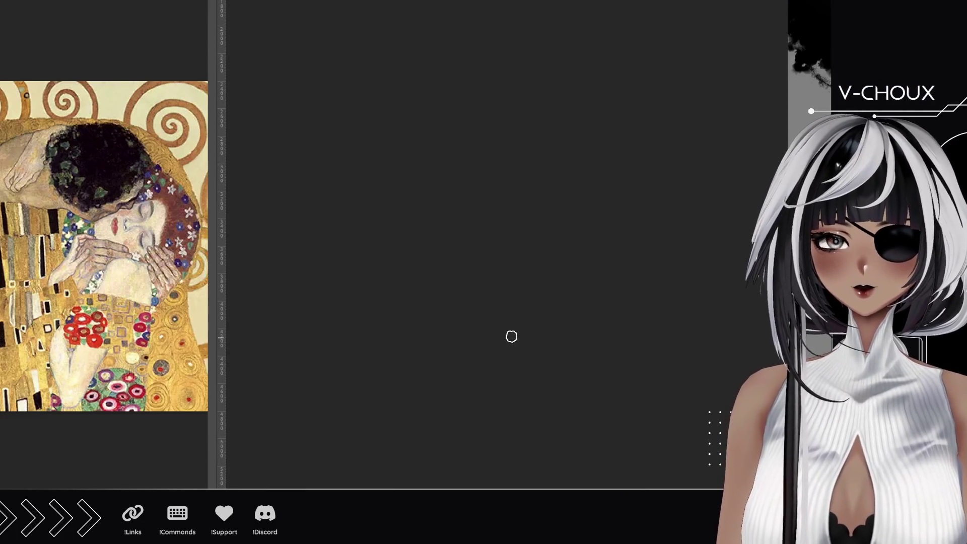
{"action": "scroll", "coordinate": [250, 267], "scroll_direction": "down", "scroll_amount": 2}
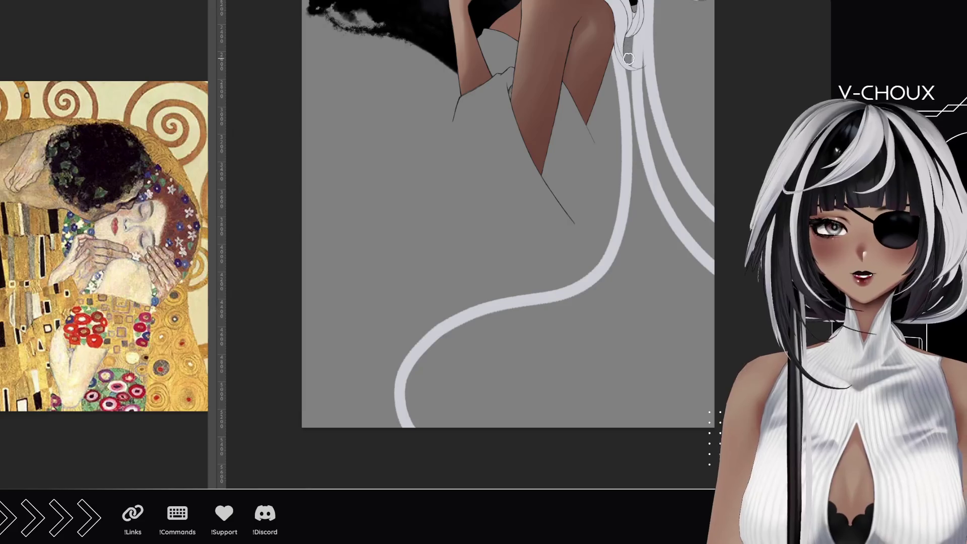
{"action": "scroll", "coordinate": [638, 47], "scroll_direction": "up", "scroll_amount": 2}
{"action": "mouse_move", "coordinate": [632, 76]}
{"action": "left_mouse_down"}
{"action": "mouse_move", "coordinate": [636, 222]}
{"action": "mouse_move", "coordinate": [376, 471]}
{"action": "left_mouse_up"}
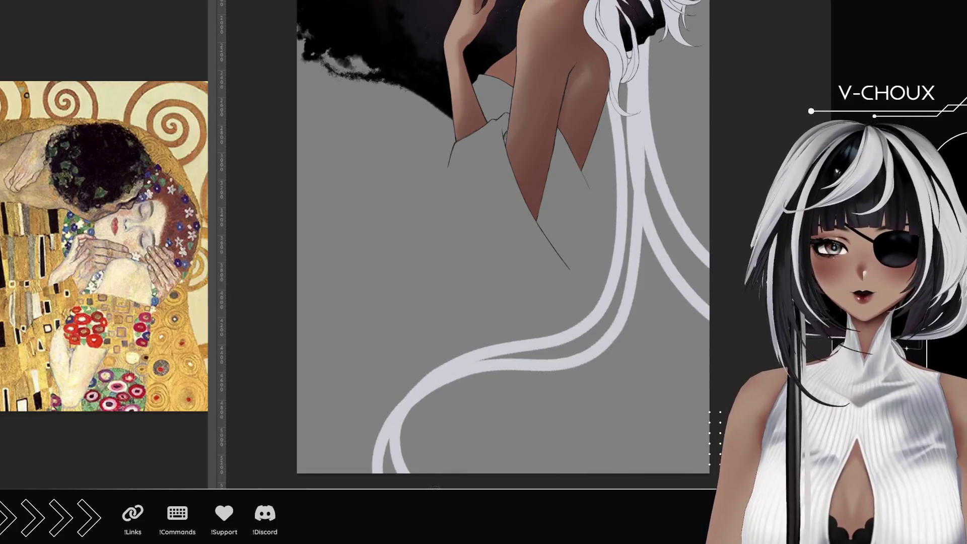
{"action": "left_click_drag", "start_coordinate": [621, 56], "coordinate": [638, 265]}
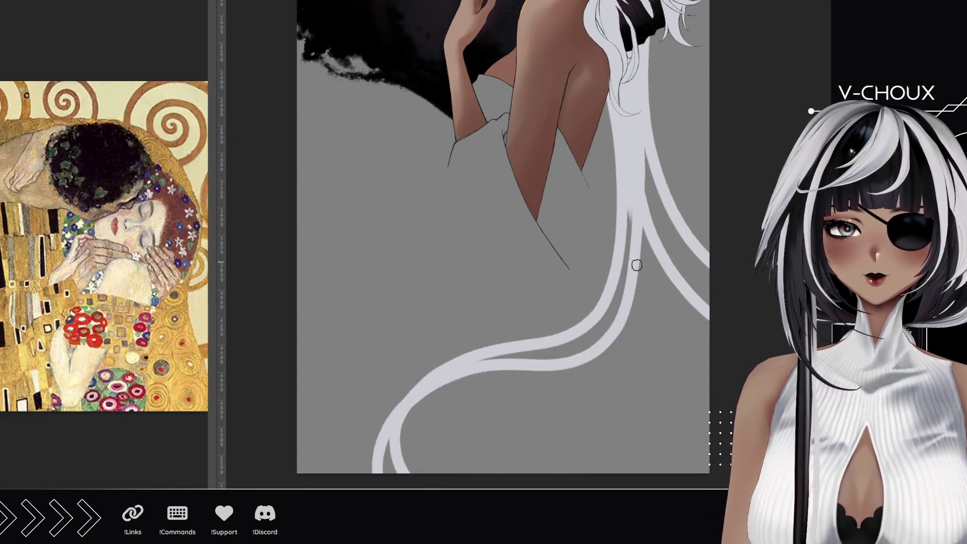
{"action": "left_click_drag", "start_coordinate": [636, 128], "coordinate": [700, 383]}
{"action": "left_click_drag", "start_coordinate": [641, 184], "coordinate": [682, 350]}
{"action": "left_click_drag", "start_coordinate": [638, 154], "coordinate": [700, 353]}
- Add a strand curling off the lower-left edge, redoing one misplaced stroke
{"action": "mouse_move", "coordinate": [614, 121]}
{"action": "left_mouse_down"}
{"action": "mouse_move", "coordinate": [418, 309]}
{"action": "mouse_move", "coordinate": [339, 444]}
{"action": "left_mouse_up"}
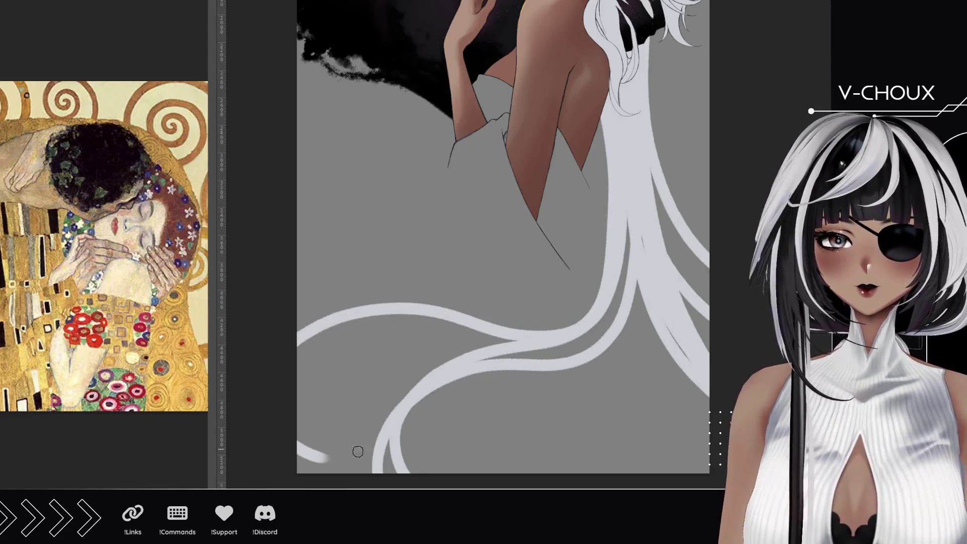
{"action": "mouse_move", "coordinate": [355, 323]}
{"action": "left_mouse_down"}
{"action": "mouse_move", "coordinate": [358, 432]}
{"action": "mouse_move", "coordinate": [391, 471]}
{"action": "left_mouse_up"}
{"action": "mouse_move", "coordinate": [325, 337]}
{"action": "left_mouse_down"}
{"action": "mouse_move", "coordinate": [298, 355]}
{"action": "mouse_move", "coordinate": [360, 428]}
{"action": "left_mouse_up"}
{"action": "key", "text": "ctrl+z"}
{"action": "mouse_move", "coordinate": [447, 315]}
{"action": "left_mouse_down"}
{"action": "mouse_move", "coordinate": [302, 383]}
{"action": "mouse_move", "coordinate": [362, 392]}
{"action": "left_mouse_up"}
{"action": "mouse_move", "coordinate": [302, 432]}
{"action": "left_mouse_down"}
{"action": "mouse_move", "coordinate": [306, 441]}
{"action": "mouse_move", "coordinate": [298, 439]}
{"action": "mouse_move", "coordinate": [354, 484]}
{"action": "left_mouse_up"}
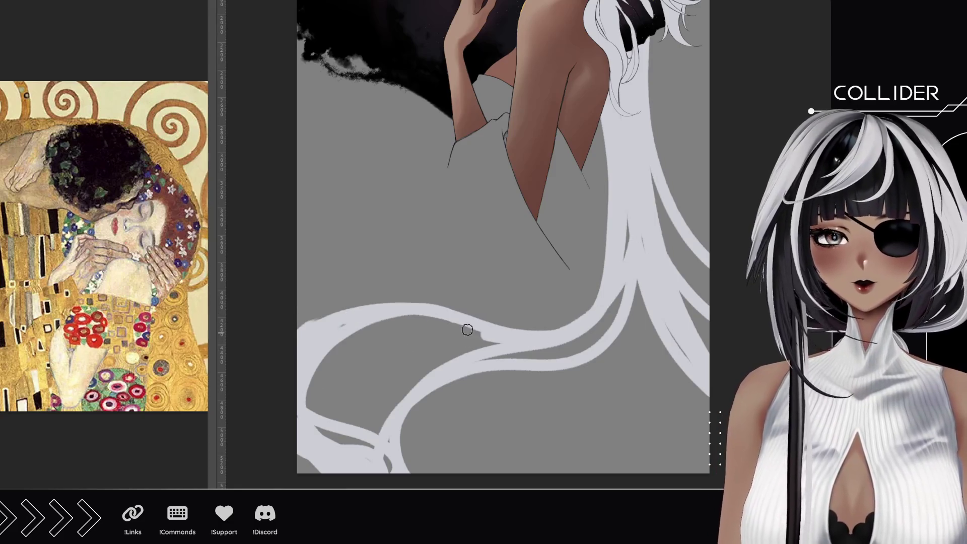
- Paint white strands along the upper hair sweep and into the lower-right hair
{"action": "left_click_drag", "start_coordinate": [466, 328], "coordinate": [298, 299]}
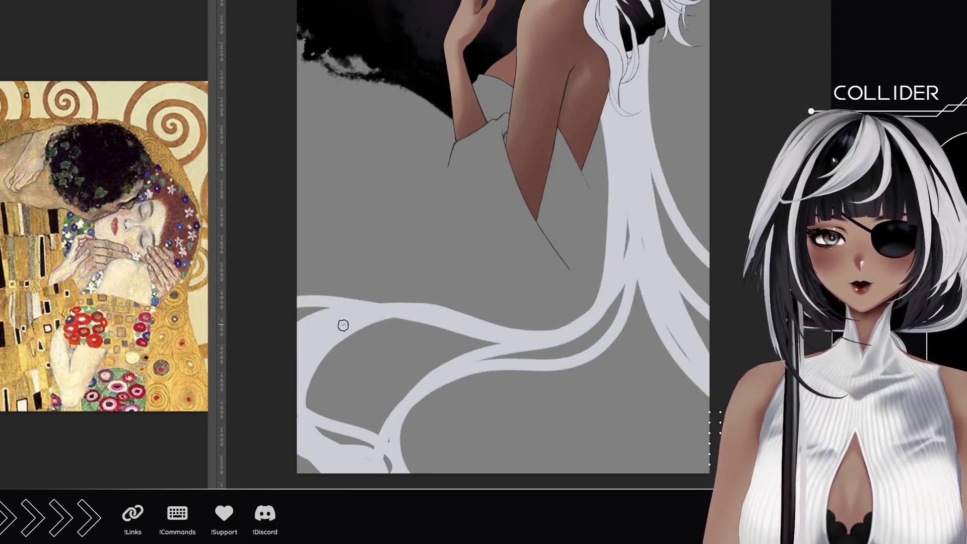
{"action": "left_click_drag", "start_coordinate": [353, 322], "coordinate": [608, 190]}
{"action": "left_click_drag", "start_coordinate": [441, 326], "coordinate": [648, 274]}
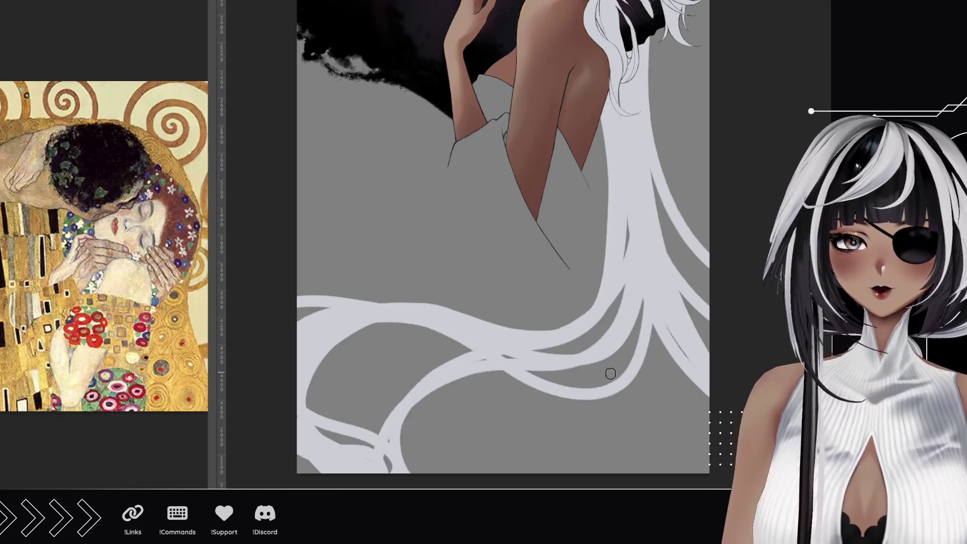
{"action": "left_click_drag", "start_coordinate": [519, 373], "coordinate": [639, 272]}
{"action": "left_click_drag", "start_coordinate": [574, 398], "coordinate": [649, 366]}
- Add several thin white strands running up the long hair
{"action": "scroll", "coordinate": [433, 242], "scroll_direction": "up", "scroll_amount": 5}
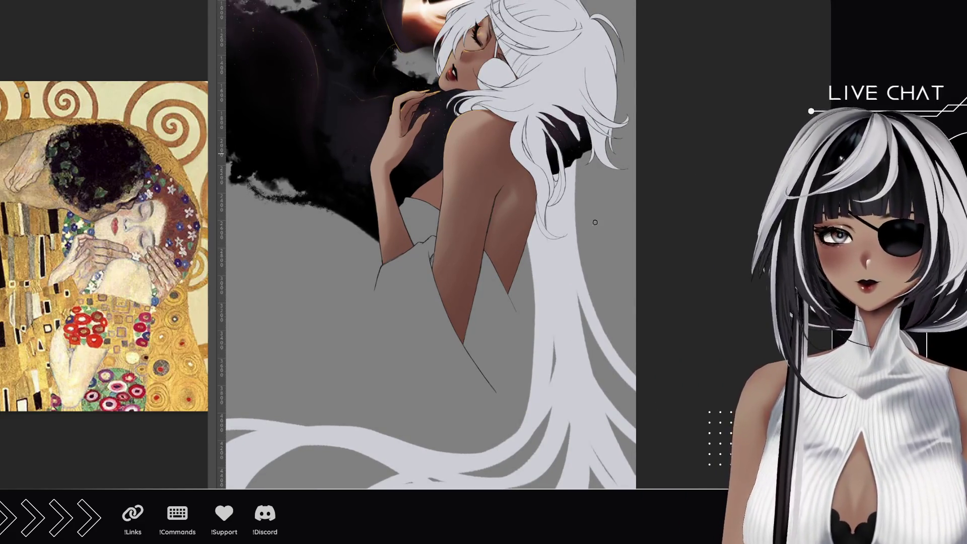
{"action": "left_click_drag", "start_coordinate": [624, 364], "coordinate": [589, 154]}
{"action": "left_click_drag", "start_coordinate": [601, 323], "coordinate": [582, 156]}
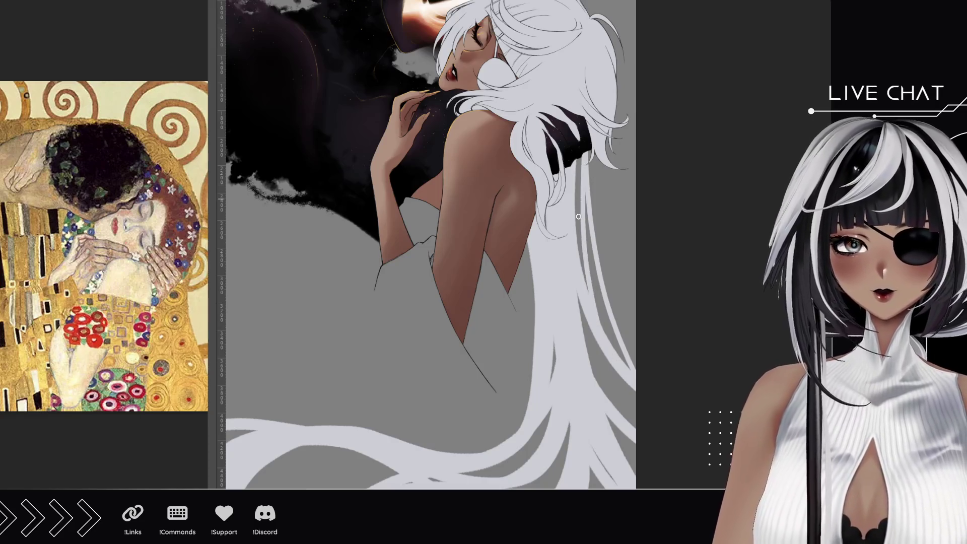
{"action": "left_click_drag", "start_coordinate": [586, 292], "coordinate": [581, 180]}
{"action": "left_click_drag", "start_coordinate": [587, 245], "coordinate": [590, 150]}
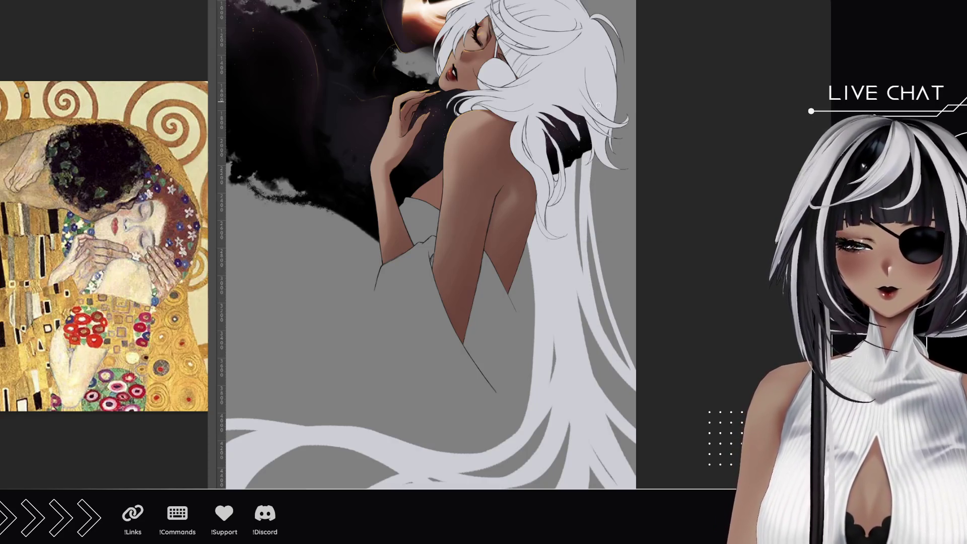
{"action": "scroll", "coordinate": [601, 99], "scroll_direction": "down", "scroll_amount": 5}
{"action": "scroll", "coordinate": [654, 275], "scroll_direction": "up", "scroll_amount": 1}
- Compare the latest hair stroke with undo/redo, then join short light strokes onto the lower strands
{"action": "key", "text": "ctrl+z"}
{"action": "key", "text": "ctrl+z"}
{"action": "key", "text": "ctrl+y"}
{"action": "key", "text": "ctrl+z"}
{"action": "key", "text": "ctrl+y"}
{"action": "left_click_drag", "start_coordinate": [282, 271], "coordinate": [303, 290]}
{"action": "left_click_drag", "start_coordinate": [584, 276], "coordinate": [500, 319]}
- Paint several strands curving down to the canvas bottom
{"action": "mouse_move", "coordinate": [595, 299]}
{"action": "left_mouse_down"}
{"action": "mouse_move", "coordinate": [578, 233]}
{"action": "mouse_move", "coordinate": [287, 335]}
{"action": "left_mouse_up"}
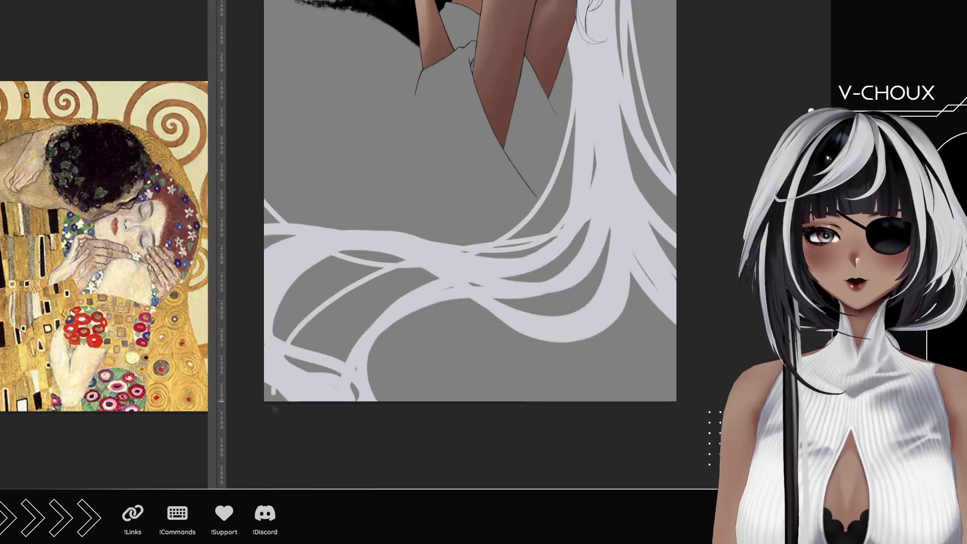
{"action": "left_click_drag", "start_coordinate": [460, 295], "coordinate": [395, 405]}
{"action": "left_click_drag", "start_coordinate": [411, 308], "coordinate": [396, 403]}
{"action": "left_click_drag", "start_coordinate": [393, 313], "coordinate": [409, 402]}
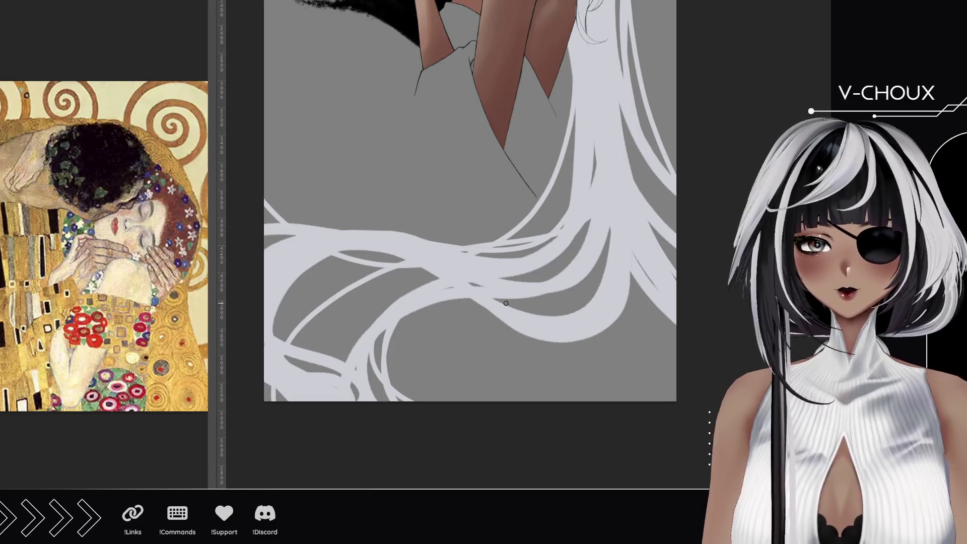
{"action": "scroll", "coordinate": [599, 103], "scroll_direction": "up", "scroll_amount": 5}
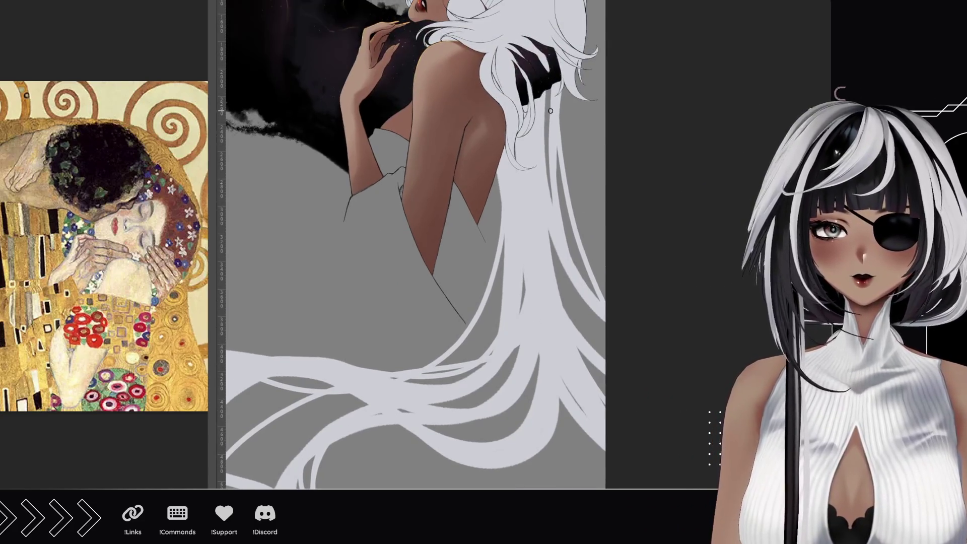
- Brighten a strip of the long hair and lighten its left and right edges
{"action": "left_click_drag", "start_coordinate": [546, 120], "coordinate": [566, 291]}
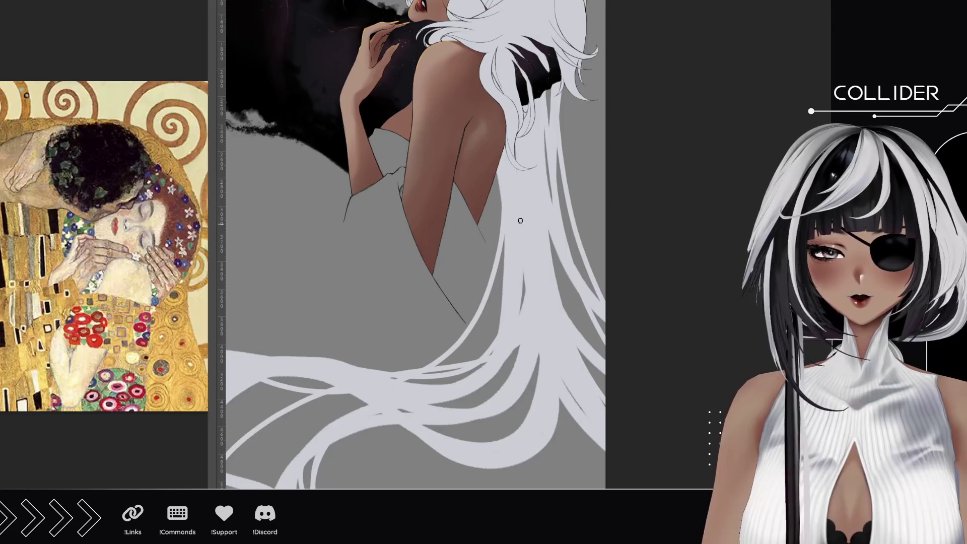
{"action": "left_click_drag", "start_coordinate": [522, 235], "coordinate": [582, 454]}
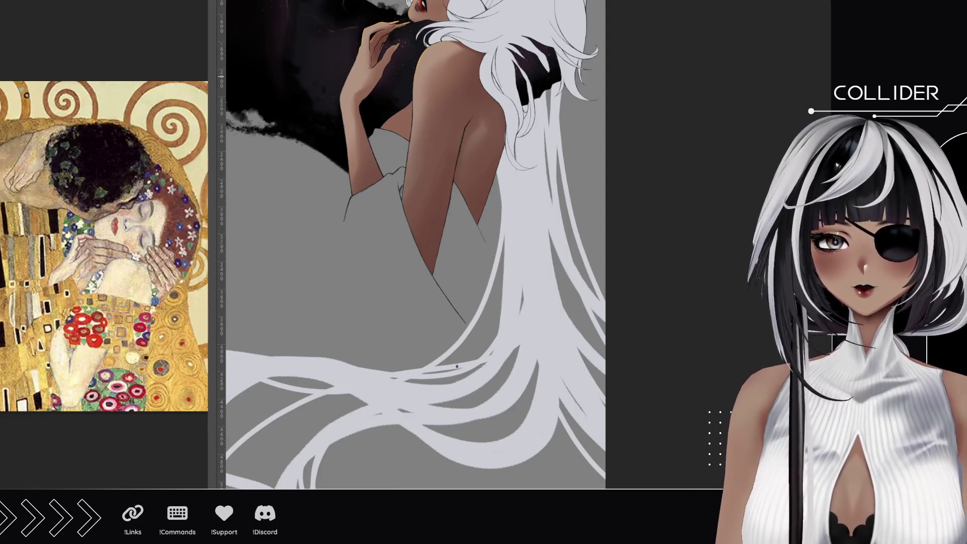
{"action": "left_click_drag", "start_coordinate": [474, 346], "coordinate": [496, 176]}
{"action": "left_click_drag", "start_coordinate": [566, 79], "coordinate": [597, 474]}
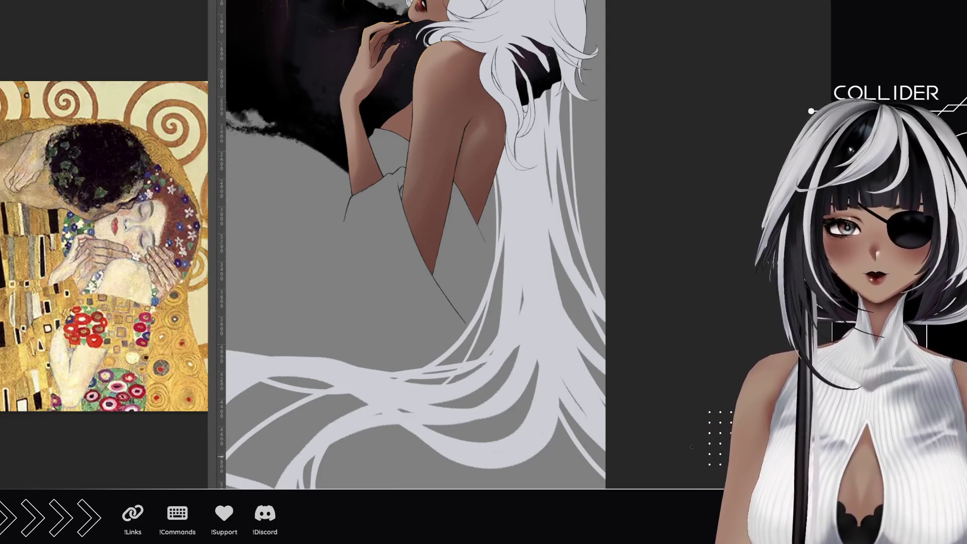
- Add thin curving wisps crossing the lower hair sweep
{"action": "left_click_drag", "start_coordinate": [517, 344], "coordinate": [721, 195]}
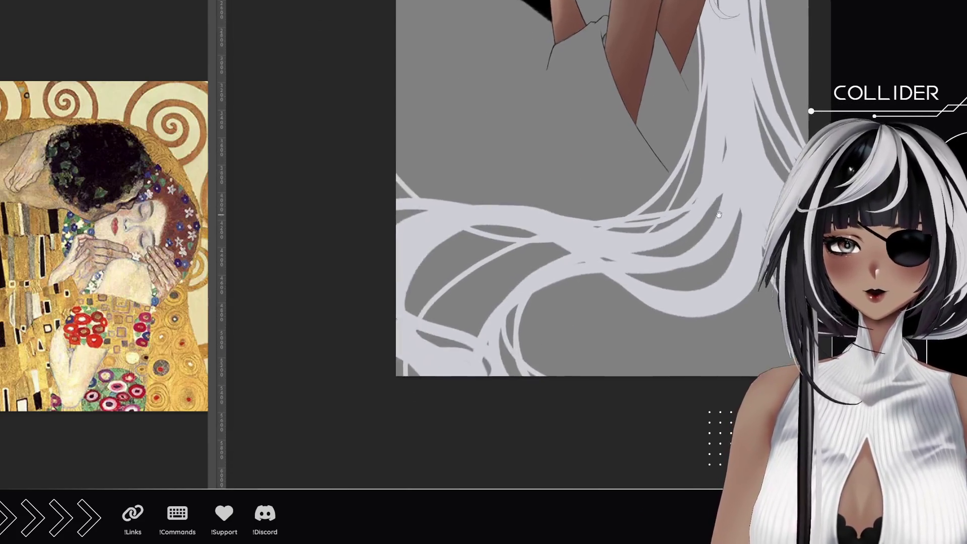
{"action": "mouse_move", "coordinate": [701, 250]}
{"action": "left_mouse_down"}
{"action": "mouse_move", "coordinate": [484, 174]}
{"action": "mouse_move", "coordinate": [398, 166]}
{"action": "left_mouse_up"}
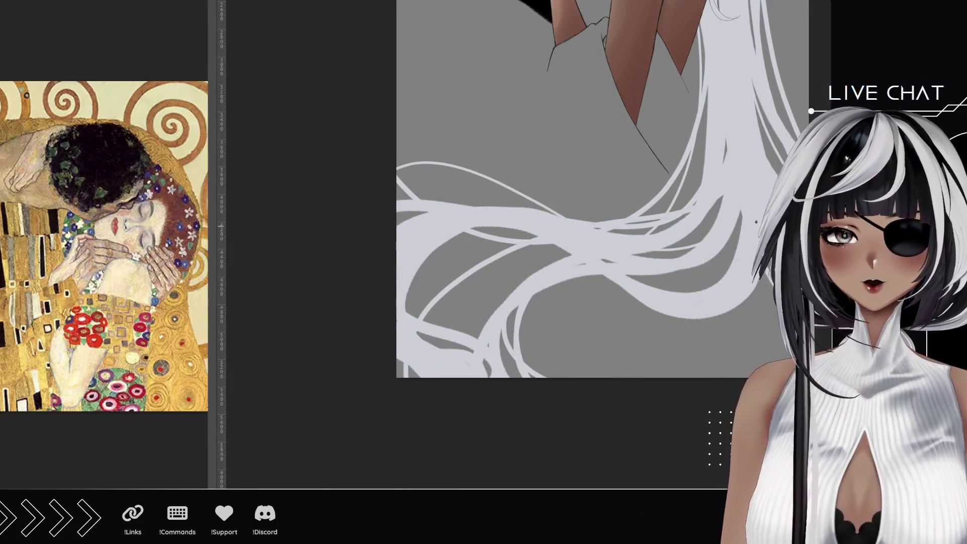
{"action": "left_click_drag", "start_coordinate": [711, 328], "coordinate": [499, 381]}
{"action": "mouse_move", "coordinate": [546, 296]}
{"action": "left_mouse_down"}
{"action": "mouse_move", "coordinate": [701, 242]}
{"action": "mouse_move", "coordinate": [570, 420]}
{"action": "mouse_move", "coordinate": [575, 430]}
{"action": "mouse_move", "coordinate": [540, 450]}
{"action": "mouse_move", "coordinate": [557, 471]}
{"action": "mouse_move", "coordinate": [594, 403]}
{"action": "left_mouse_up"}
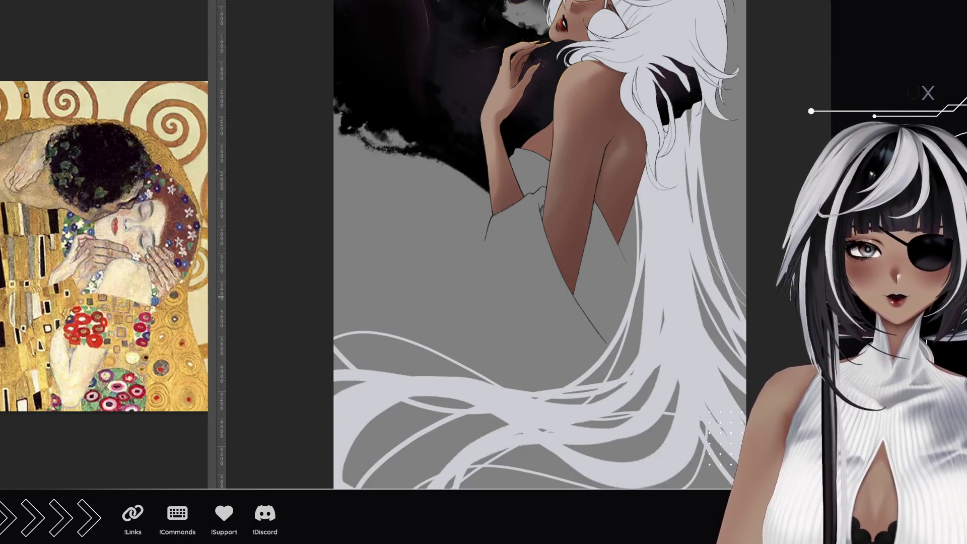
{"action": "left_click_drag", "start_coordinate": [600, 347], "coordinate": [647, 311]}
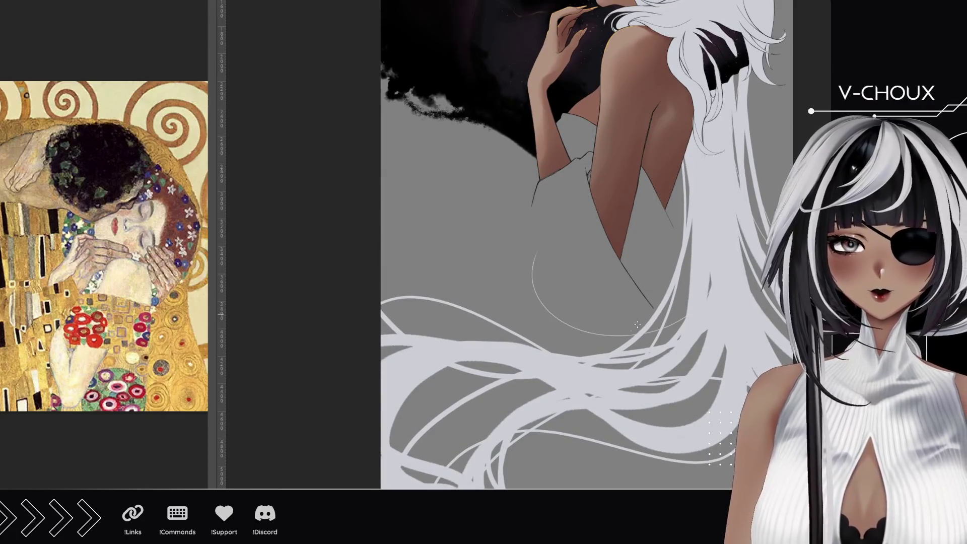
- Draw a thin curved hair strand over the gown, then check the hair from bottom to top
{"action": "left_click_drag", "start_coordinate": [543, 306], "coordinate": [420, 277]}
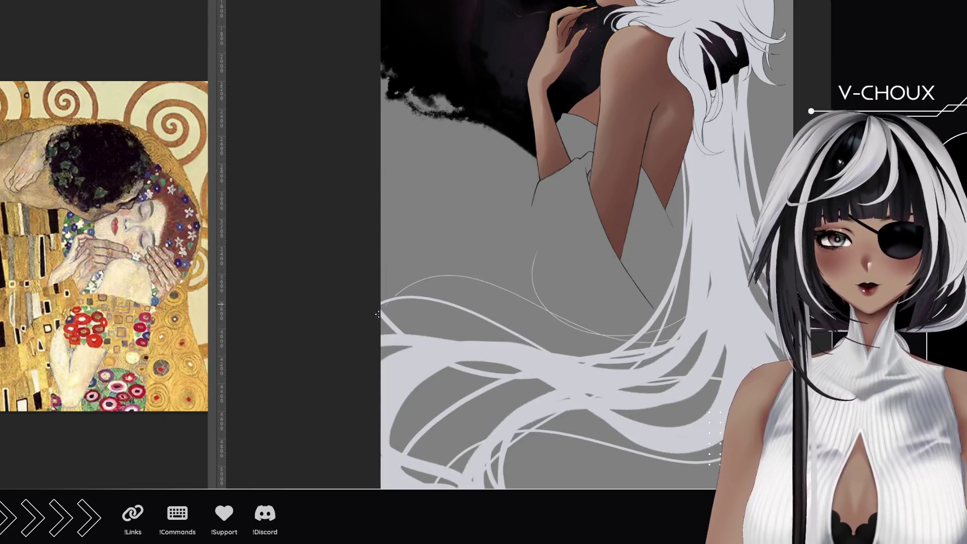
{"action": "left_click_drag", "start_coordinate": [651, 390], "coordinate": [580, 295]}
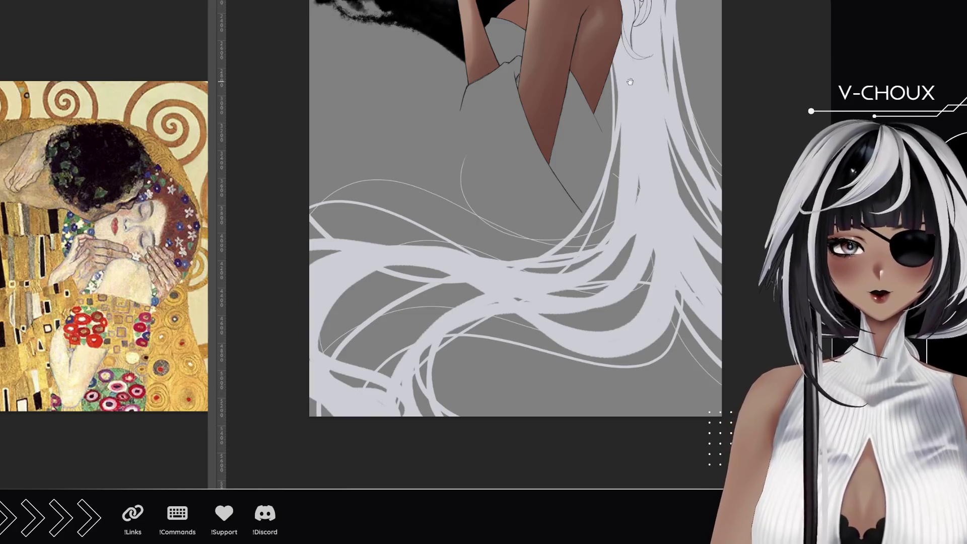
{"action": "left_click_drag", "start_coordinate": [630, 81], "coordinate": [631, 177]}
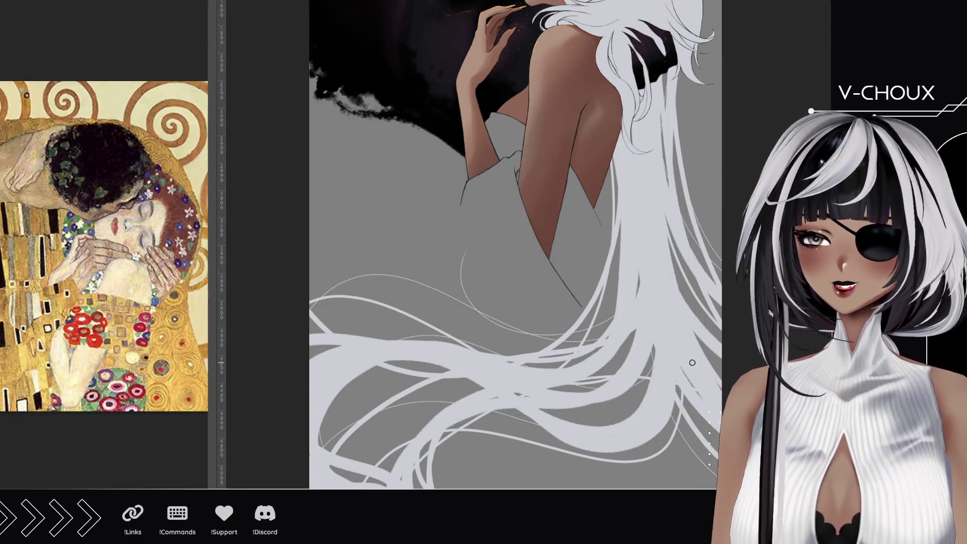
{"action": "mouse_move", "coordinate": [601, 187]}
{"action": "left_mouse_down"}
{"action": "mouse_move", "coordinate": [599, 242]}
{"action": "mouse_move", "coordinate": [571, 336]}
{"action": "left_mouse_up"}
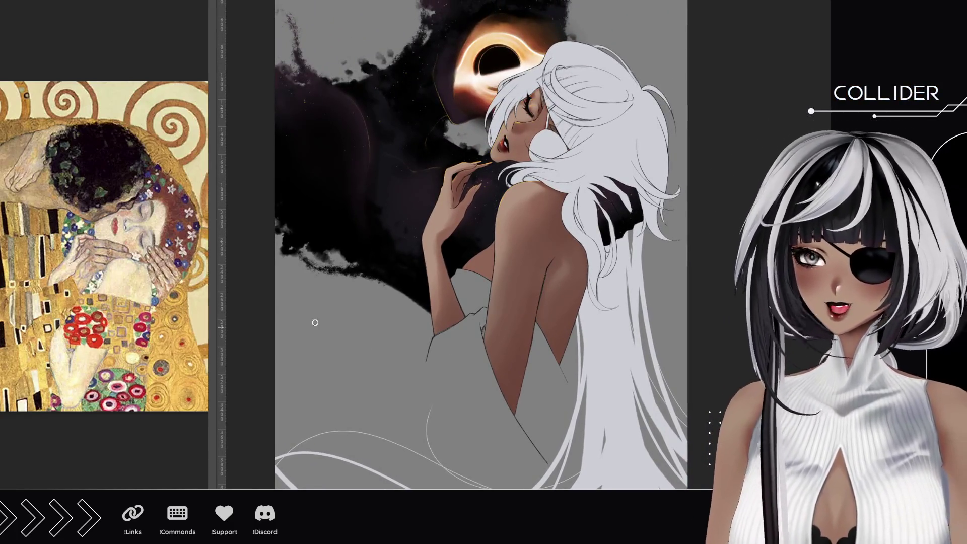
{"action": "scroll", "coordinate": [640, 57], "scroll_direction": "up", "scroll_amount": 5}
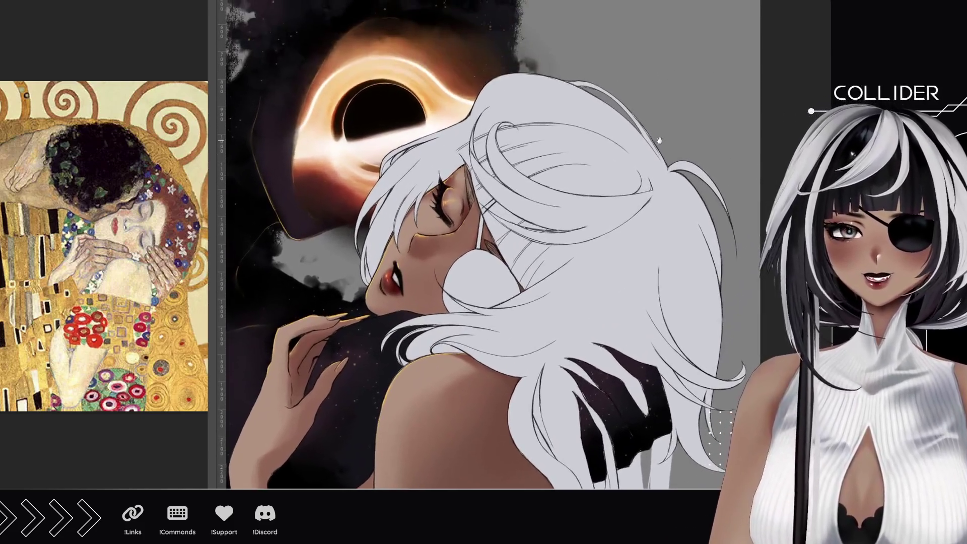
- Shade a white hair strand near the black hole with grey
{"action": "left_click_drag", "start_coordinate": [659, 141], "coordinate": [684, 144]}
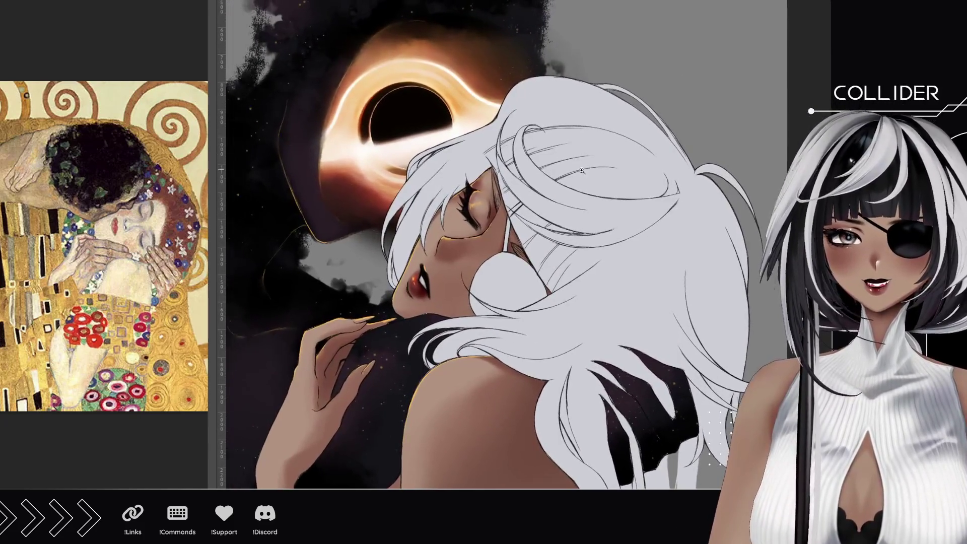
{"action": "scroll", "coordinate": [432, 152], "scroll_direction": "up", "scroll_amount": 8}
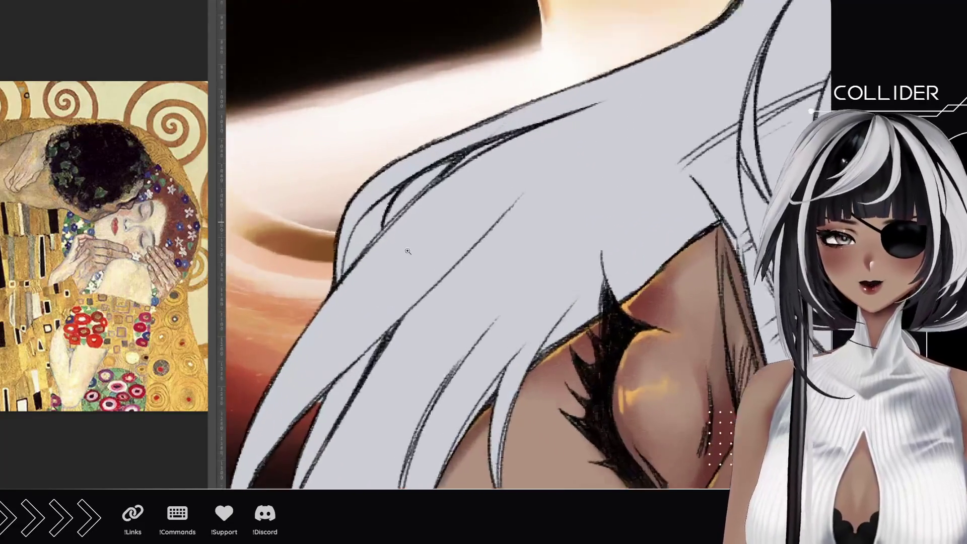
{"action": "scroll", "coordinate": [608, 265], "scroll_direction": "up", "scroll_amount": 2}
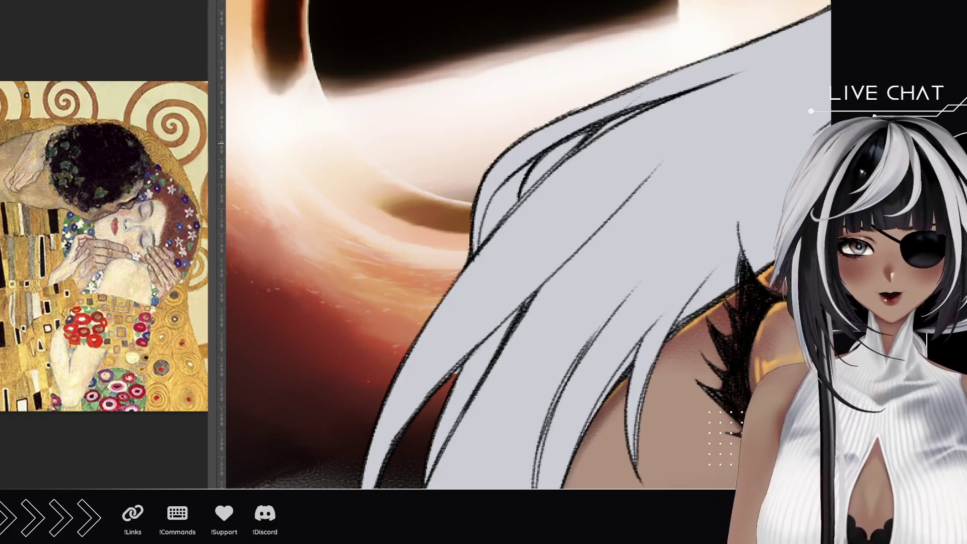
{"action": "left_click_drag", "start_coordinate": [523, 189], "coordinate": [580, 138]}
- Shade the hair edge beside the nose grey and review the long hair lines zoomed out
{"action": "left_click_drag", "start_coordinate": [552, 191], "coordinate": [512, 162]}
{"action": "mouse_move", "coordinate": [599, 413]}
{"action": "left_mouse_down"}
{"action": "mouse_move", "coordinate": [555, 196]}
{"action": "mouse_move", "coordinate": [524, 126]}
{"action": "left_mouse_up"}
{"action": "mouse_move", "coordinate": [420, 109]}
{"action": "left_mouse_down"}
{"action": "mouse_move", "coordinate": [432, 192]}
{"action": "mouse_move", "coordinate": [418, 150]}
{"action": "mouse_move", "coordinate": [431, 163]}
{"action": "left_mouse_up"}
{"action": "mouse_move", "coordinate": [743, 104]}
{"action": "left_mouse_down"}
{"action": "mouse_move", "coordinate": [345, 404]}
{"action": "mouse_move", "coordinate": [297, 461]}
{"action": "mouse_move", "coordinate": [645, 209]}
{"action": "mouse_move", "coordinate": [449, 277]}
{"action": "mouse_move", "coordinate": [466, 297]}
{"action": "left_mouse_up"}
{"action": "left_click_drag", "start_coordinate": [602, 400], "coordinate": [339, 154]}
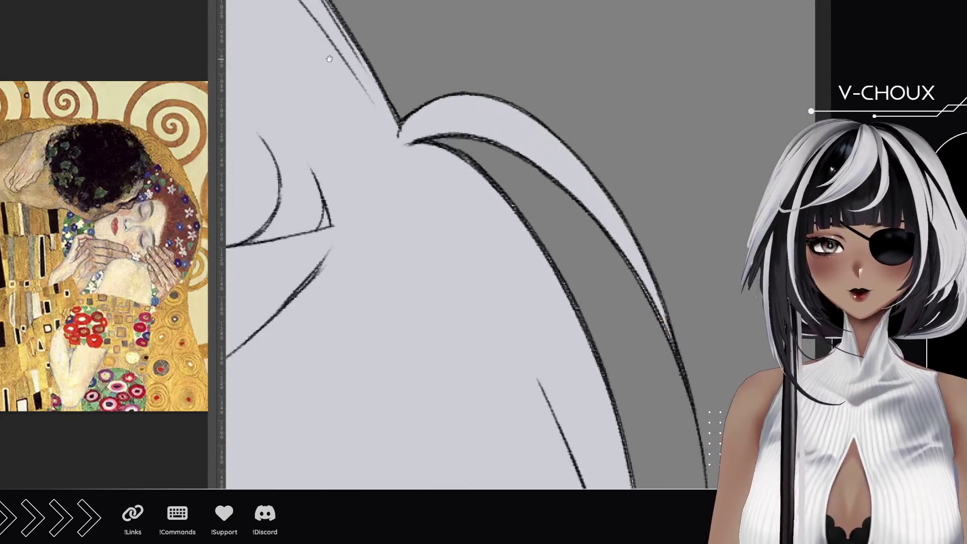
{"action": "left_click_drag", "start_coordinate": [437, 403], "coordinate": [598, 30]}
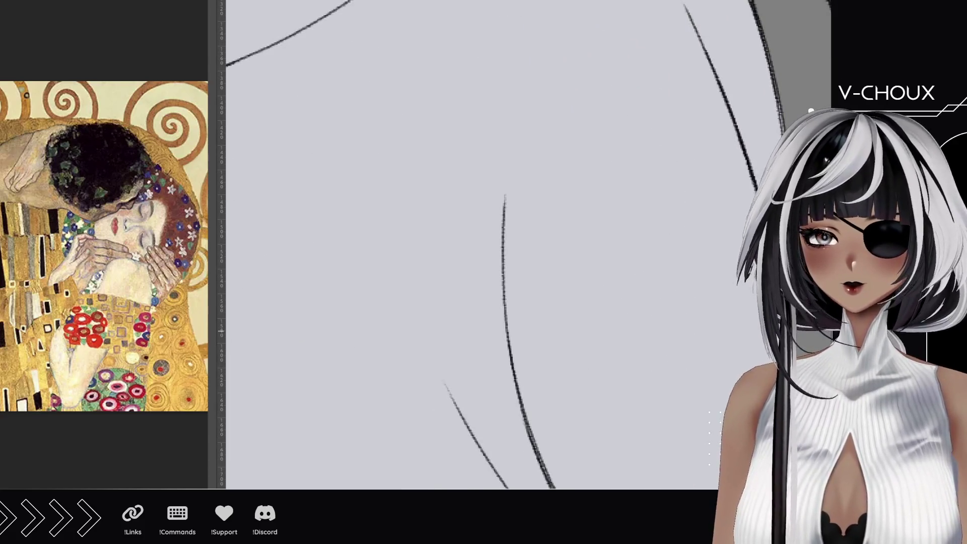
{"action": "scroll", "coordinate": [484, 252], "scroll_direction": "down", "scroll_amount": 5}
{"action": "mouse_move", "coordinate": [483, 252]}
{"action": "left_mouse_down"}
{"action": "mouse_move", "coordinate": [543, 237]}
{"action": "mouse_move", "coordinate": [504, 217]}
{"action": "mouse_move", "coordinate": [457, 169]}
{"action": "left_mouse_up"}
{"action": "scroll", "coordinate": [504, 217], "scroll_direction": "down", "scroll_amount": 2}
{"action": "scroll", "coordinate": [456, 168], "scroll_direction": "up", "scroll_amount": 5}
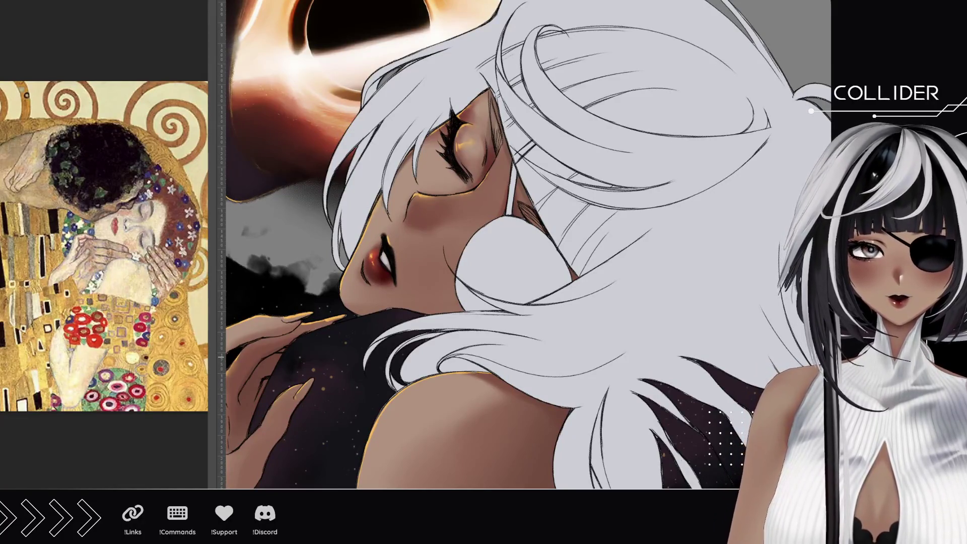
- With the view upside down, hatch dark shading into the closed eye's lower corner and inner outline
{"action": "scroll", "coordinate": [482, 167], "scroll_direction": "up", "scroll_amount": 3}
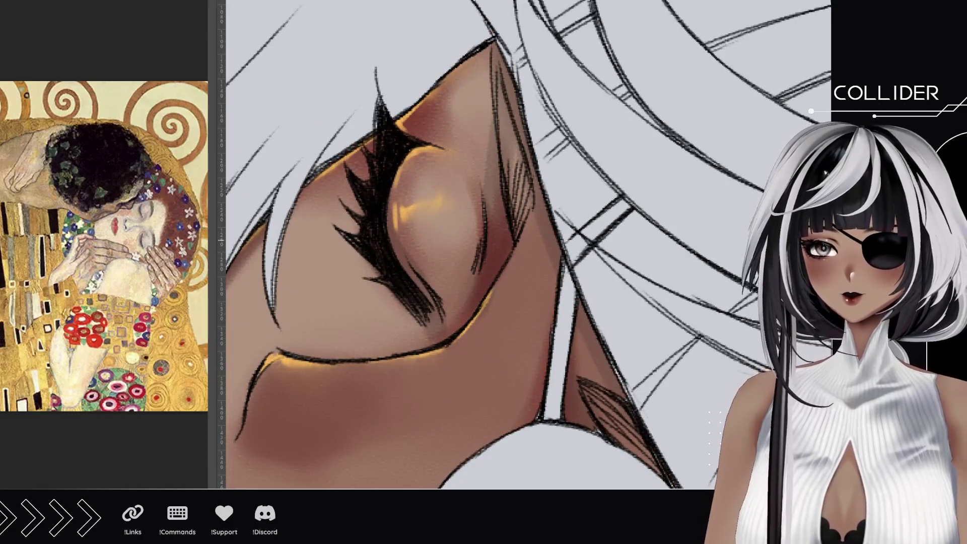
{"action": "mouse_move", "coordinate": [505, 107]}
{"action": "left_mouse_down"}
{"action": "mouse_move", "coordinate": [529, 227]}
{"action": "mouse_move", "coordinate": [529, 216]}
{"action": "mouse_move", "coordinate": [456, 310]}
{"action": "mouse_move", "coordinate": [428, 265]}
{"action": "left_mouse_up"}
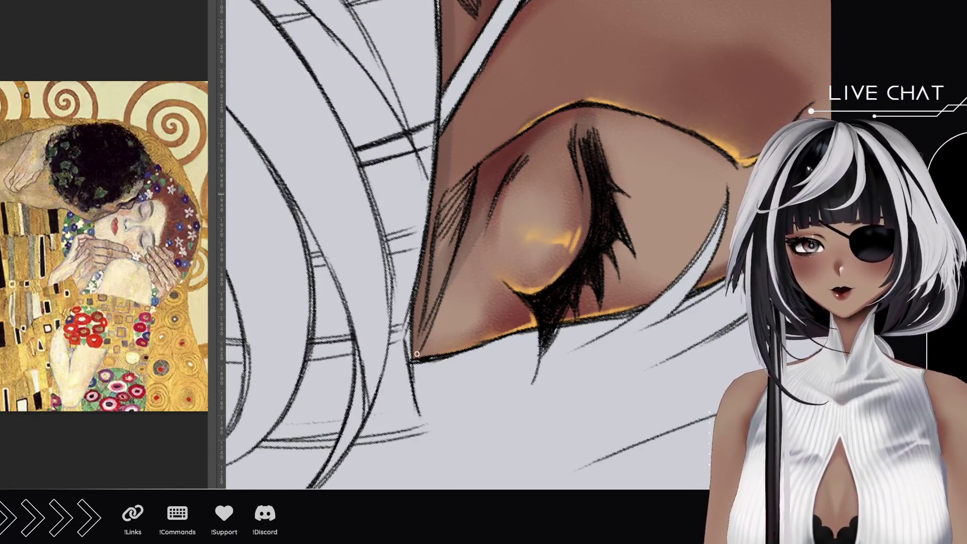
{"action": "mouse_move", "coordinate": [415, 361]}
{"action": "left_mouse_down"}
{"action": "mouse_move", "coordinate": [462, 218]}
{"action": "mouse_move", "coordinate": [434, 267]}
{"action": "mouse_move", "coordinate": [443, 211]}
{"action": "mouse_move", "coordinate": [464, 181]}
{"action": "mouse_move", "coordinate": [439, 217]}
{"action": "mouse_move", "coordinate": [448, 212]}
{"action": "mouse_move", "coordinate": [445, 235]}
{"action": "mouse_move", "coordinate": [461, 202]}
{"action": "mouse_move", "coordinate": [457, 238]}
{"action": "left_mouse_up"}
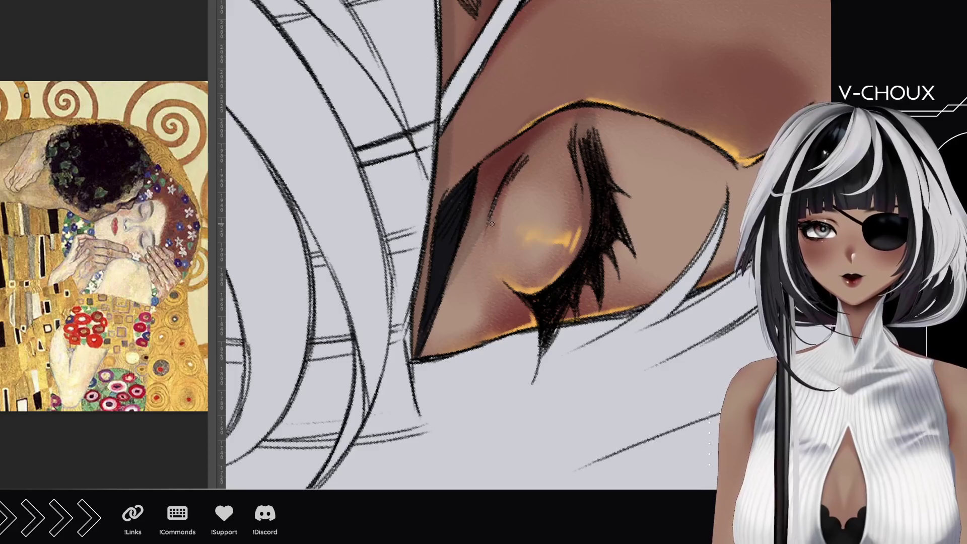
{"action": "left_click_drag", "start_coordinate": [506, 189], "coordinate": [479, 262]}
- Undo the inner-eye stroke and hatch dark shading into the shadow left of the eye
{"action": "key", "text": "ctrl+z"}
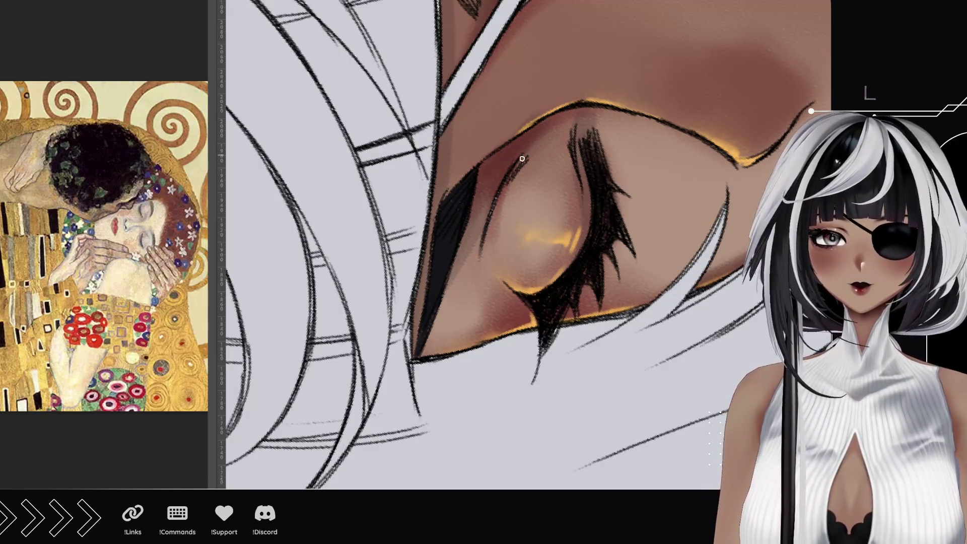
{"action": "scroll", "coordinate": [461, 247], "scroll_direction": "up", "scroll_amount": 5}
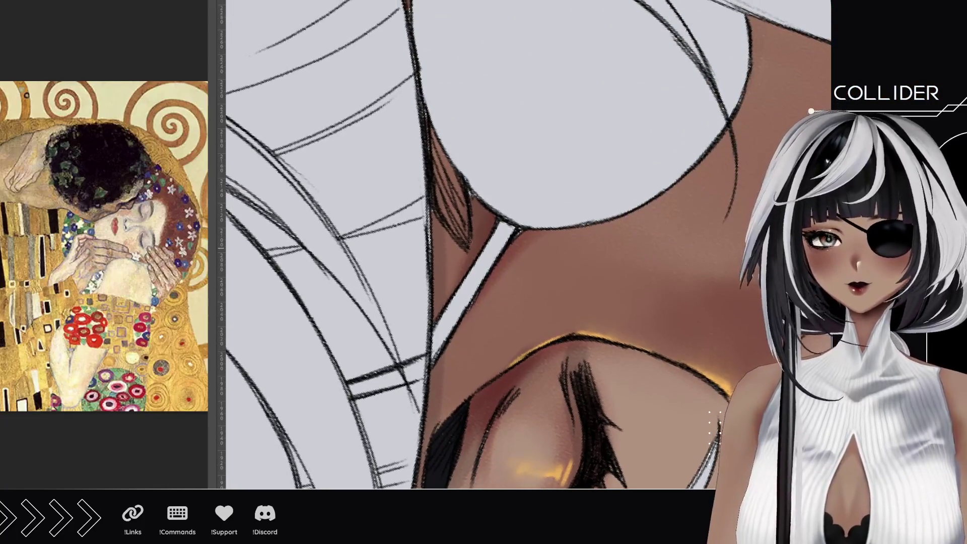
{"action": "mouse_move", "coordinate": [465, 236]}
{"action": "left_mouse_down"}
{"action": "mouse_move", "coordinate": [457, 248]}
{"action": "mouse_move", "coordinate": [444, 215]}
{"action": "mouse_move", "coordinate": [459, 233]}
{"action": "mouse_move", "coordinate": [448, 202]}
{"action": "mouse_move", "coordinate": [456, 212]}
{"action": "mouse_move", "coordinate": [461, 196]}
{"action": "mouse_move", "coordinate": [464, 224]}
{"action": "mouse_move", "coordinate": [454, 222]}
{"action": "mouse_move", "coordinate": [429, 128]}
{"action": "mouse_move", "coordinate": [458, 191]}
{"action": "mouse_move", "coordinate": [441, 187]}
{"action": "mouse_move", "coordinate": [460, 191]}
{"action": "mouse_move", "coordinate": [443, 163]}
{"action": "left_mouse_up"}
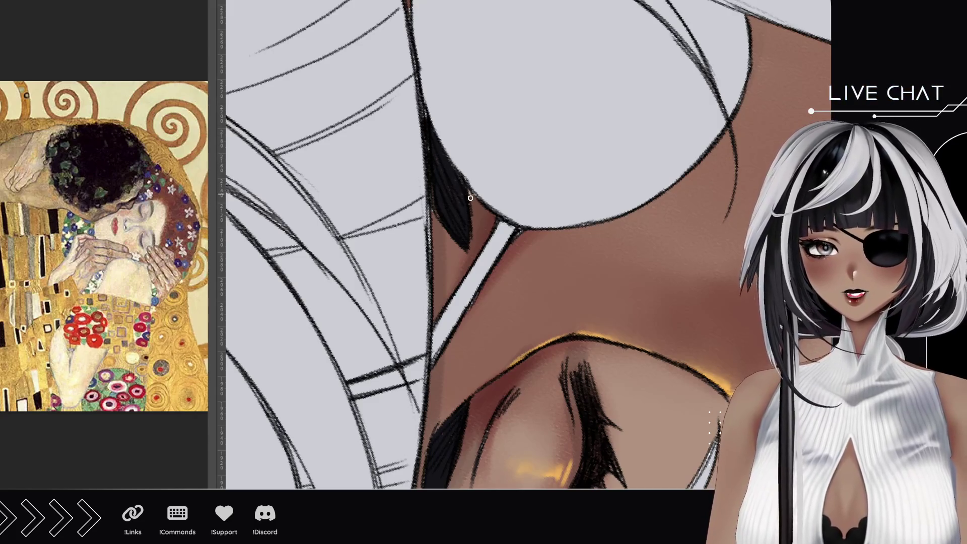
{"action": "scroll", "coordinate": [422, 99], "scroll_direction": "up", "scroll_amount": 5}
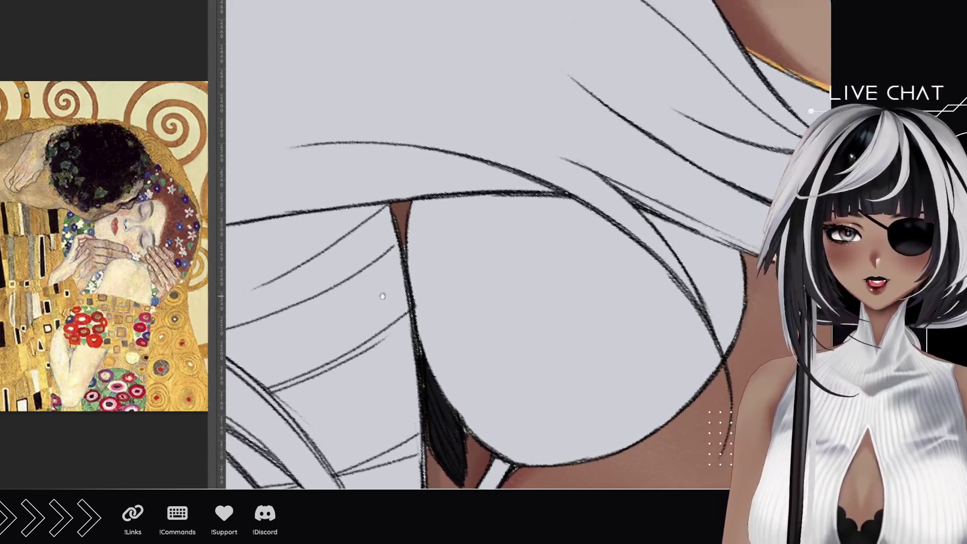
{"action": "scroll", "coordinate": [535, 299], "scroll_direction": "down", "scroll_amount": 8}
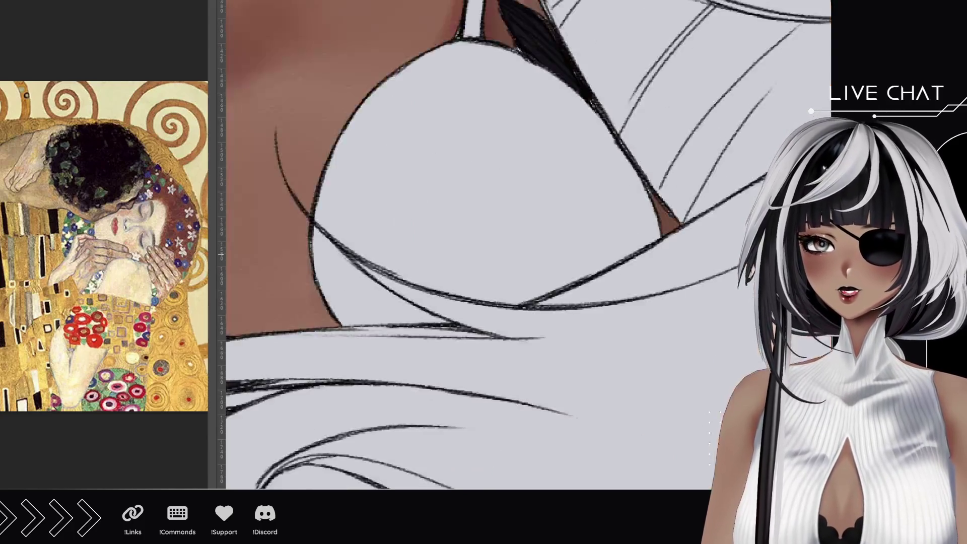
{"action": "scroll", "coordinate": [535, 299], "scroll_direction": "up", "scroll_amount": 5}
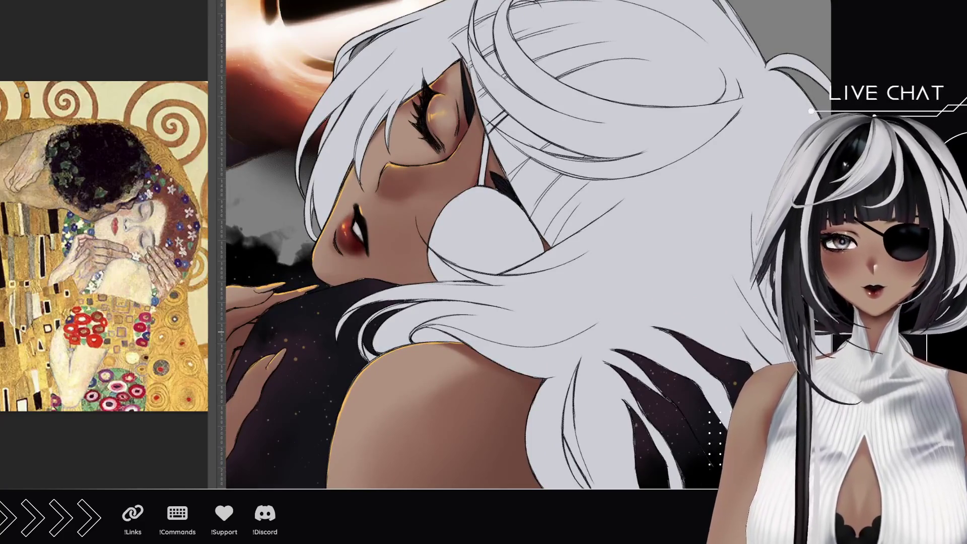
- Paint the dark shadow wedge beside the neck slightly further up-left
{"action": "scroll", "coordinate": [525, 91], "scroll_direction": "up", "scroll_amount": 3}
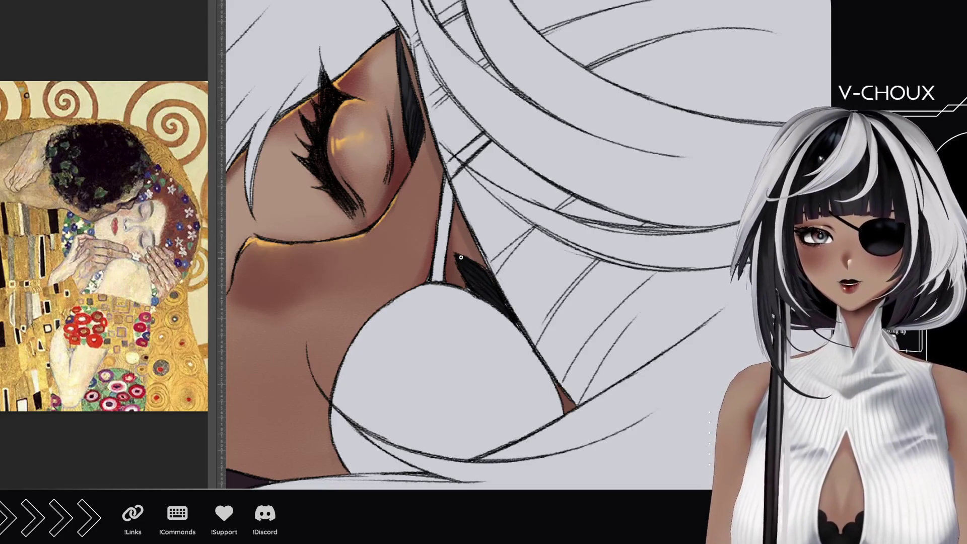
{"action": "left_click_drag", "start_coordinate": [459, 260], "coordinate": [465, 273]}
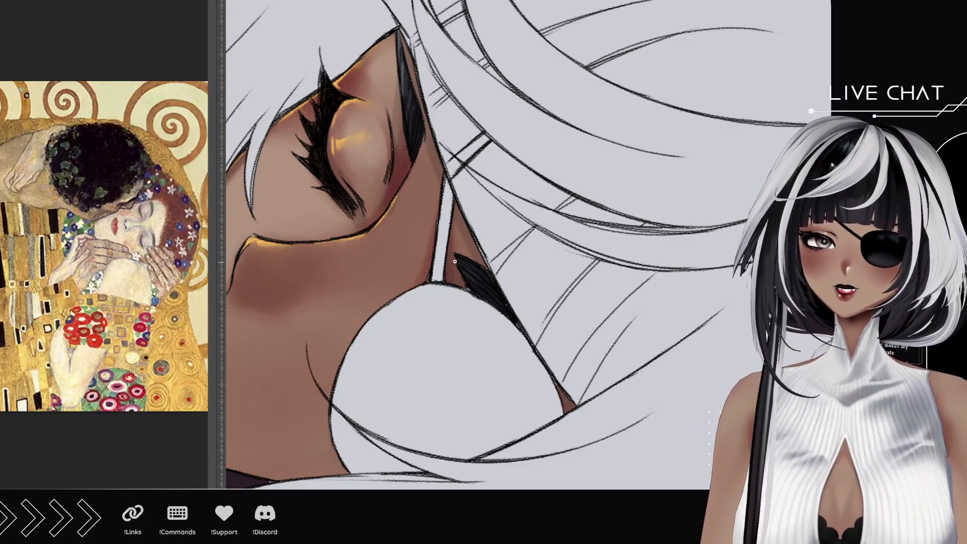
{"action": "mouse_move", "coordinate": [443, 286]}
{"action": "left_mouse_down"}
{"action": "mouse_move", "coordinate": [484, 211]}
{"action": "mouse_move", "coordinate": [502, 259]}
{"action": "left_mouse_up"}
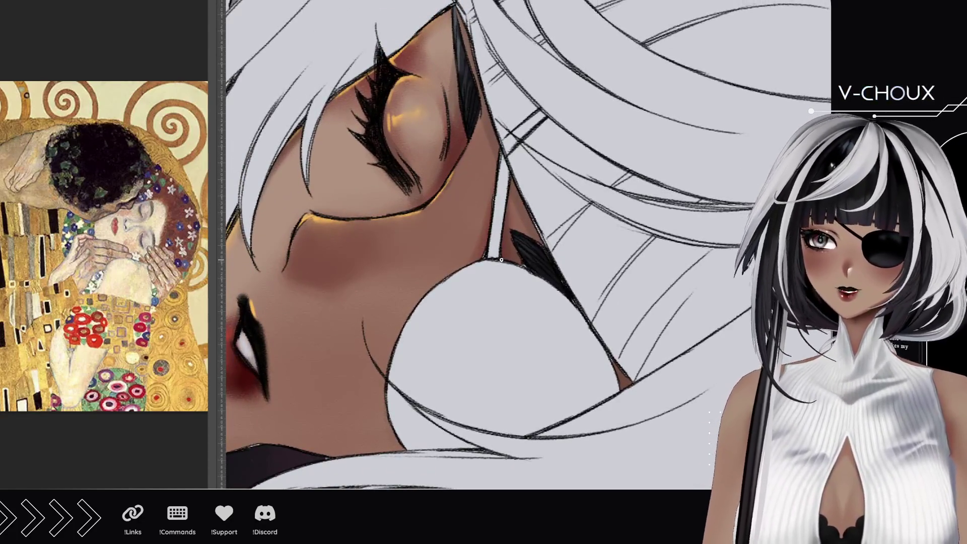
{"action": "left_click_drag", "start_coordinate": [419, 179], "coordinate": [505, 246]}
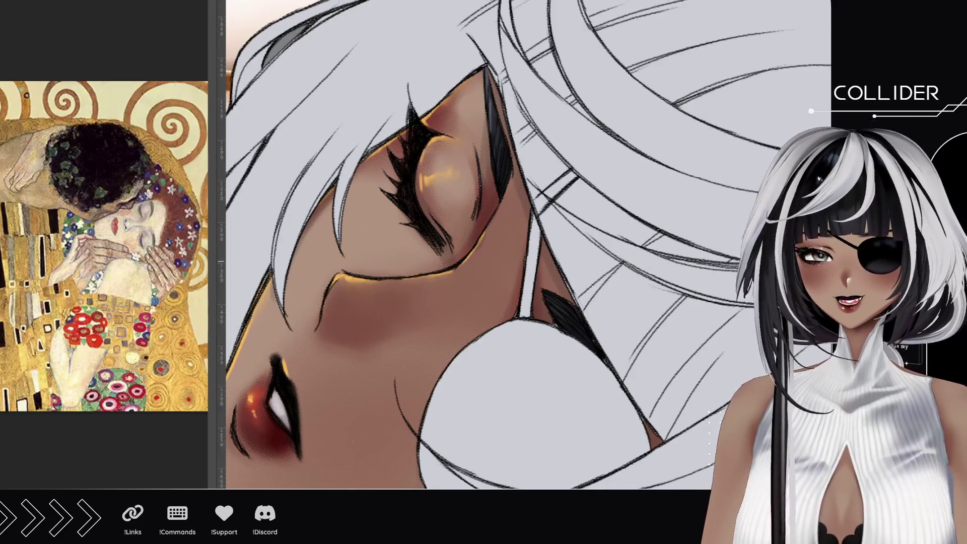
{"action": "scroll", "coordinate": [423, 258], "scroll_direction": "down", "scroll_amount": 10}
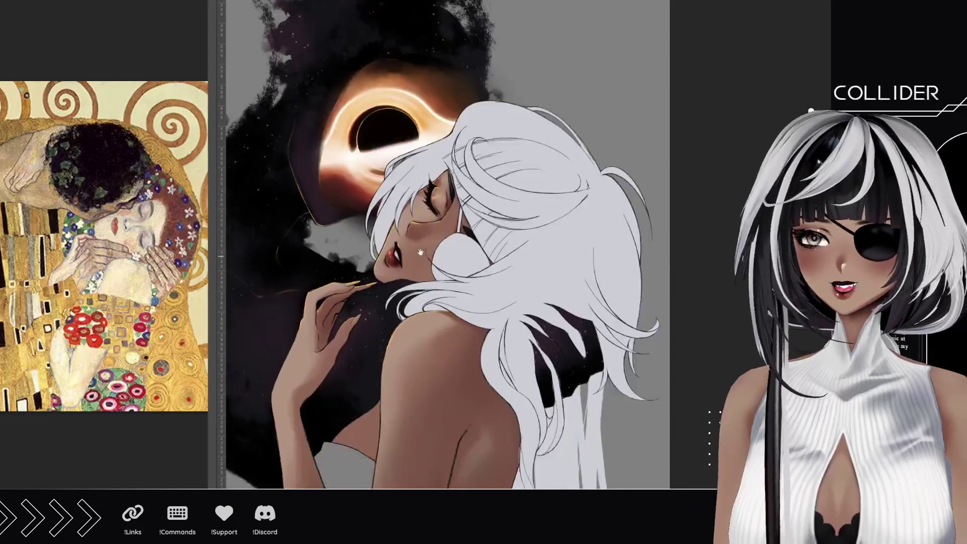
- Airbrush grey shading over the right side and top of the white hair
{"action": "left_click_drag", "start_coordinate": [422, 258], "coordinate": [402, 175]}
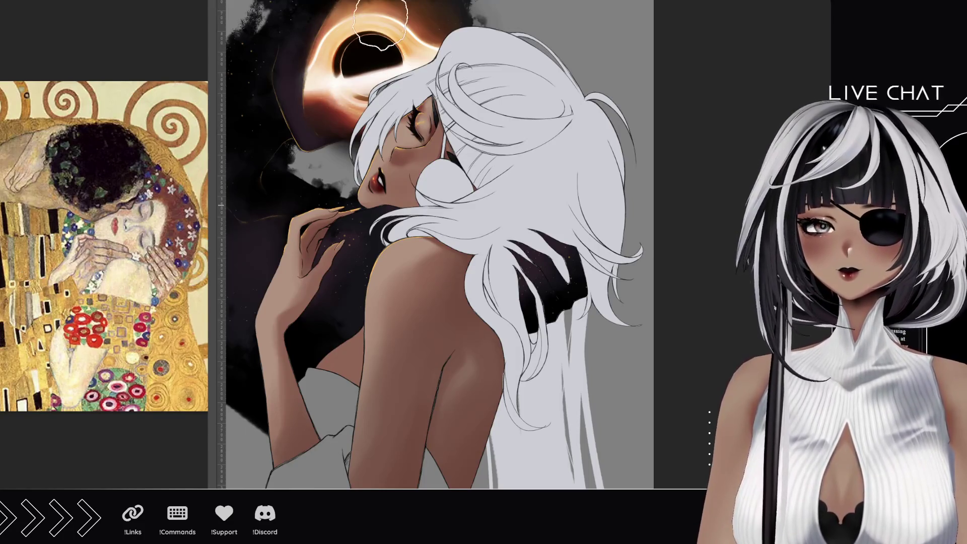
{"action": "mouse_move", "coordinate": [574, 45]}
{"action": "left_mouse_down"}
{"action": "mouse_move", "coordinate": [610, 126]}
{"action": "mouse_move", "coordinate": [548, 242]}
{"action": "mouse_move", "coordinate": [545, 286]}
{"action": "mouse_move", "coordinate": [429, 250]}
{"action": "left_mouse_up"}
{"action": "mouse_move", "coordinate": [504, 197]}
{"action": "left_mouse_down"}
{"action": "mouse_move", "coordinate": [534, 116]}
{"action": "mouse_move", "coordinate": [524, 151]}
{"action": "mouse_move", "coordinate": [562, 149]}
{"action": "left_mouse_up"}
{"action": "mouse_move", "coordinate": [474, 272]}
{"action": "left_mouse_down"}
{"action": "mouse_move", "coordinate": [535, 96]}
{"action": "mouse_move", "coordinate": [508, 129]}
{"action": "left_mouse_up"}
{"action": "mouse_move", "coordinate": [655, 76]}
{"action": "left_mouse_down"}
{"action": "mouse_move", "coordinate": [579, 201]}
{"action": "mouse_move", "coordinate": [630, 126]}
{"action": "mouse_move", "coordinate": [579, 277]}
{"action": "left_mouse_up"}
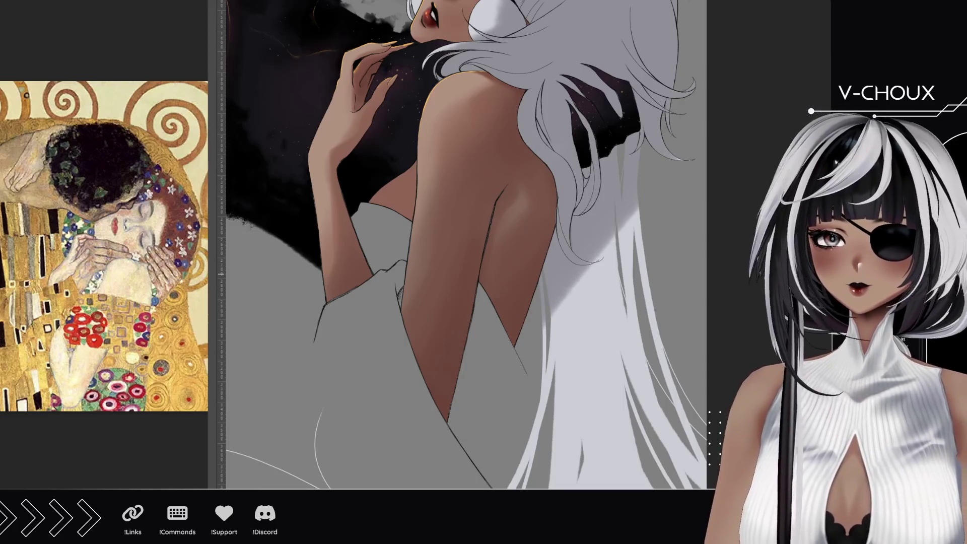
- With the whole figure in view, lay more grey shading strokes across the hair
{"action": "scroll", "coordinate": [428, 309], "scroll_direction": "down", "scroll_amount": 3}
{"action": "mouse_move", "coordinate": [447, 339]}
{"action": "left_mouse_down"}
{"action": "mouse_move", "coordinate": [546, 302]}
{"action": "mouse_move", "coordinate": [549, 327]}
{"action": "mouse_move", "coordinate": [516, 218]}
{"action": "left_mouse_up"}
{"action": "scroll", "coordinate": [516, 218], "scroll_direction": "down", "scroll_amount": 2}
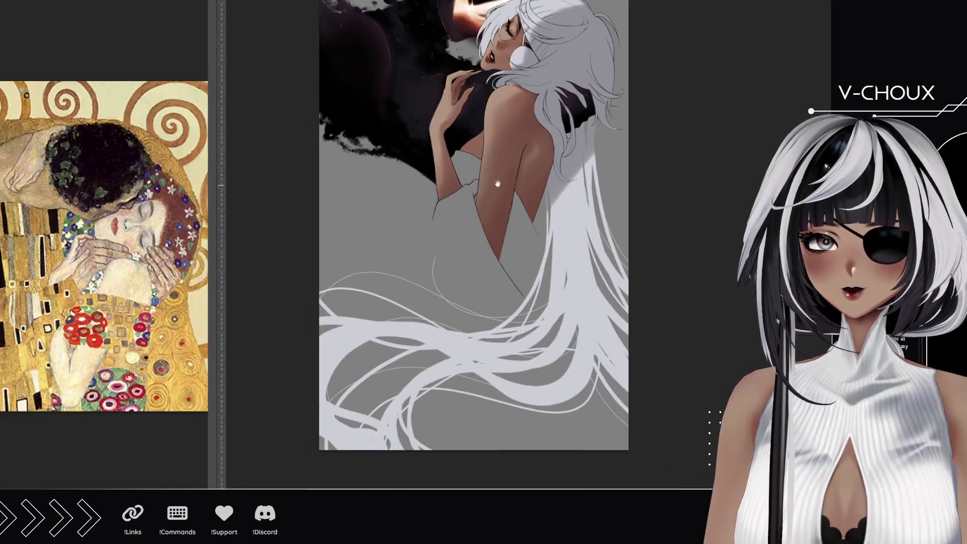
{"action": "left_click_drag", "start_coordinate": [497, 186], "coordinate": [433, 243]}
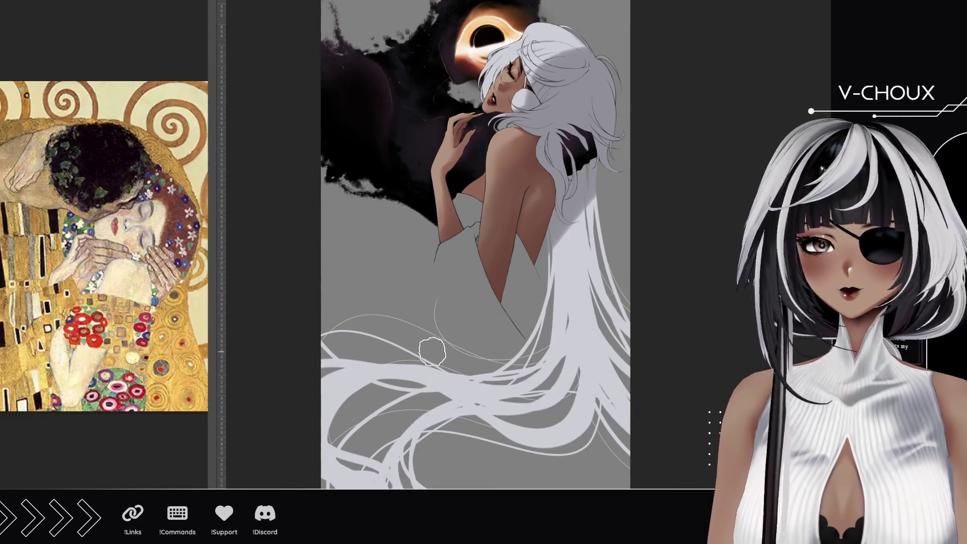
{"action": "left_click_drag", "start_coordinate": [383, 322], "coordinate": [534, 395]}
{"action": "left_click_drag", "start_coordinate": [580, 206], "coordinate": [524, 398]}
{"action": "left_click_drag", "start_coordinate": [569, 282], "coordinate": [542, 330]}
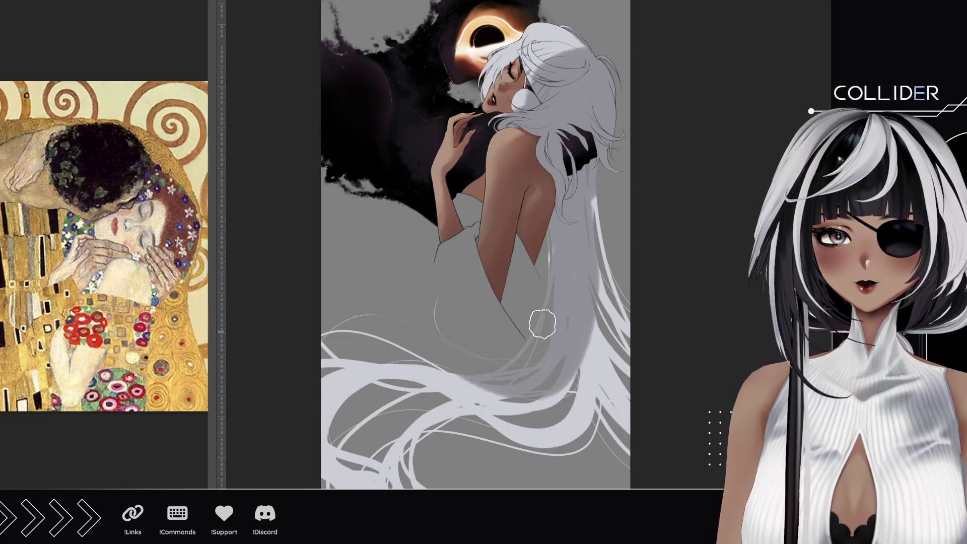
- Shade and deepen the long lower-left hair strands with grey
{"action": "mouse_move", "coordinate": [426, 442]}
{"action": "left_mouse_down"}
{"action": "mouse_move", "coordinate": [423, 381]}
{"action": "mouse_move", "coordinate": [348, 443]}
{"action": "left_mouse_up"}
{"action": "left_click_drag", "start_coordinate": [423, 398], "coordinate": [371, 410]}
{"action": "left_click_drag", "start_coordinate": [424, 370], "coordinate": [355, 393]}
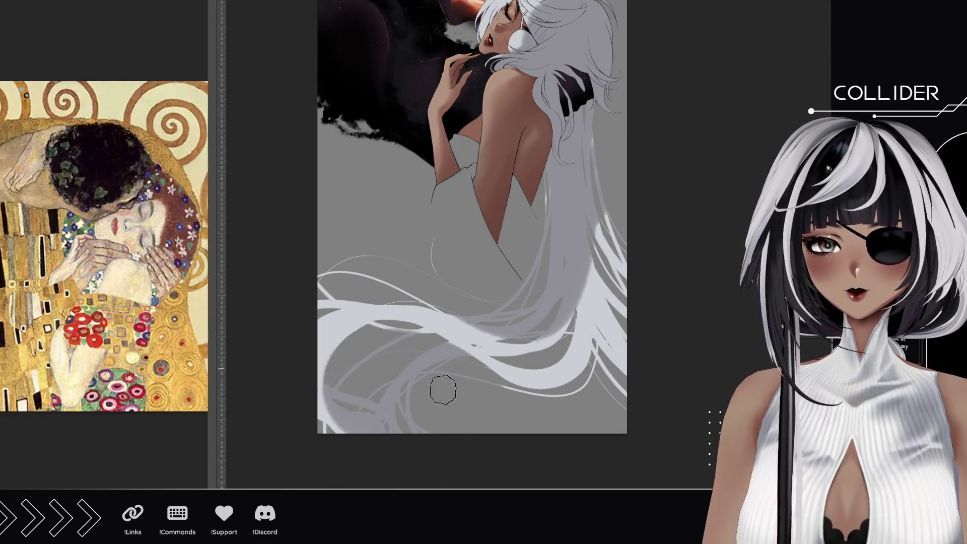
{"action": "left_click_drag", "start_coordinate": [544, 112], "coordinate": [543, 248]}
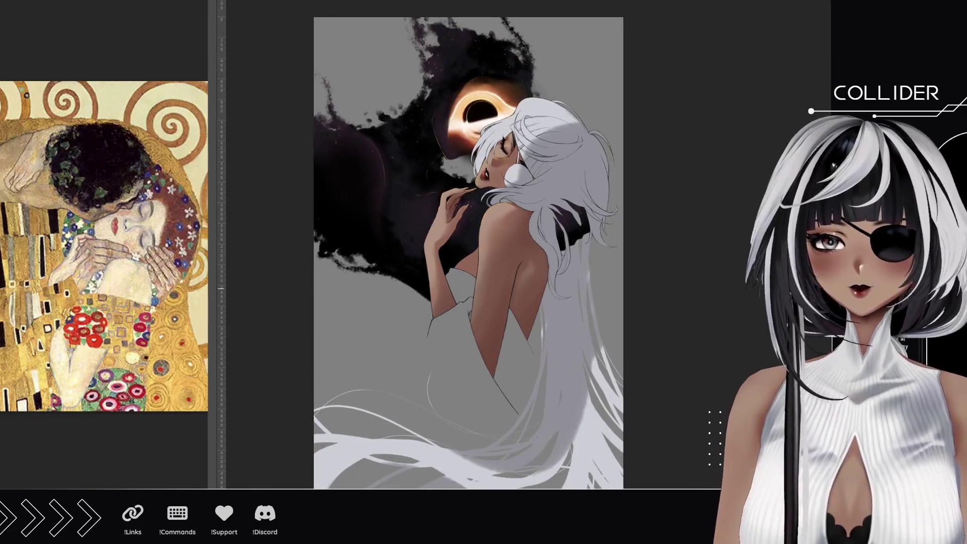
{"action": "left_click_drag", "start_coordinate": [282, 236], "coordinate": [517, 265]}
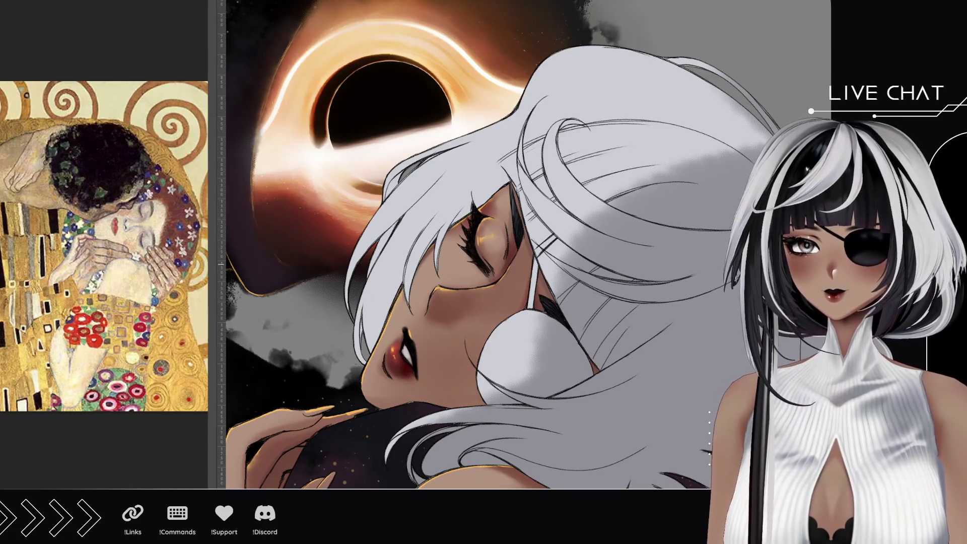
- Draw a long dark line down the hair edge beside the eye, redoing it twice
{"action": "mouse_move", "coordinate": [335, 206]}
{"action": "left_mouse_down"}
{"action": "mouse_move", "coordinate": [340, 264]}
{"action": "mouse_move", "coordinate": [410, 299]}
{"action": "left_mouse_up"}
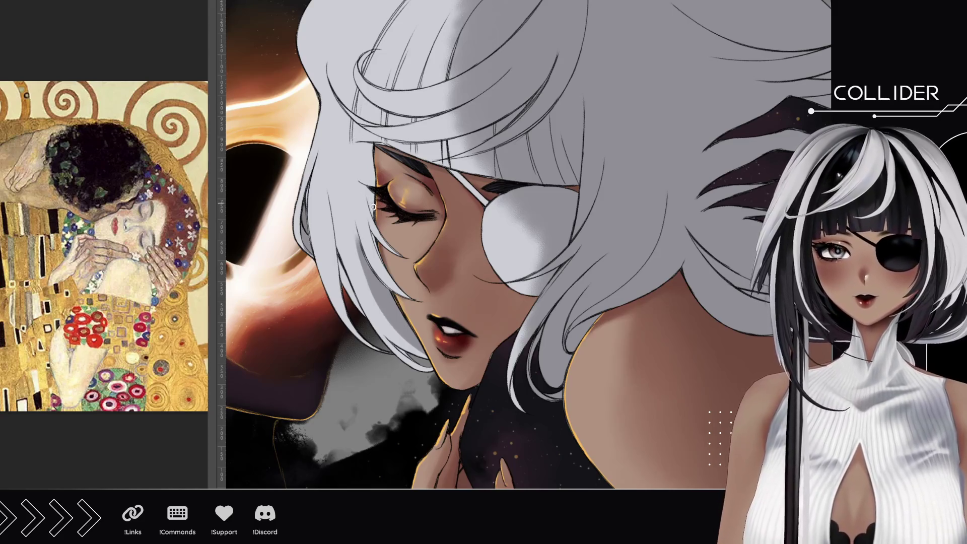
{"action": "mouse_move", "coordinate": [365, 150]}
{"action": "left_mouse_down"}
{"action": "mouse_move", "coordinate": [371, 204]}
{"action": "mouse_move", "coordinate": [372, 154]}
{"action": "left_mouse_up"}
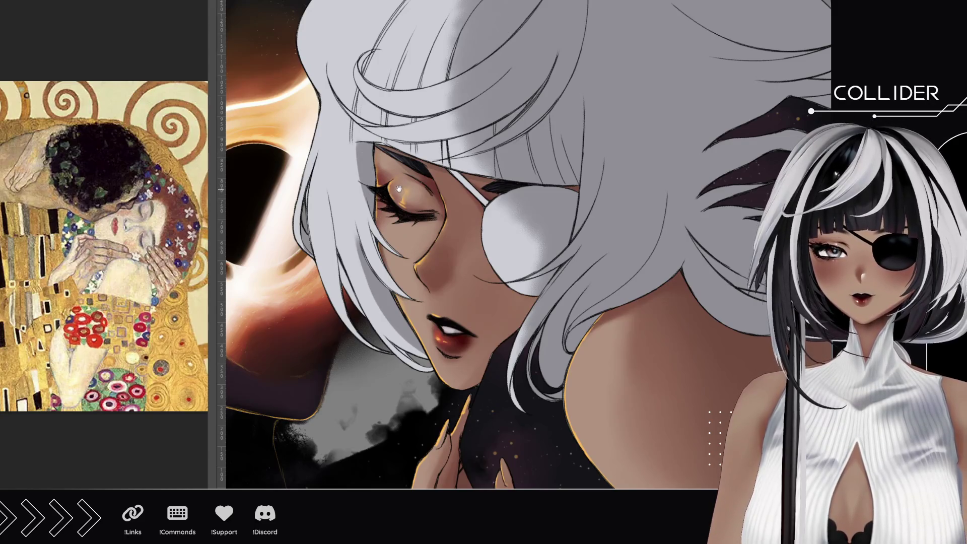
{"action": "scroll", "coordinate": [399, 189], "scroll_direction": "up", "scroll_amount": 2}
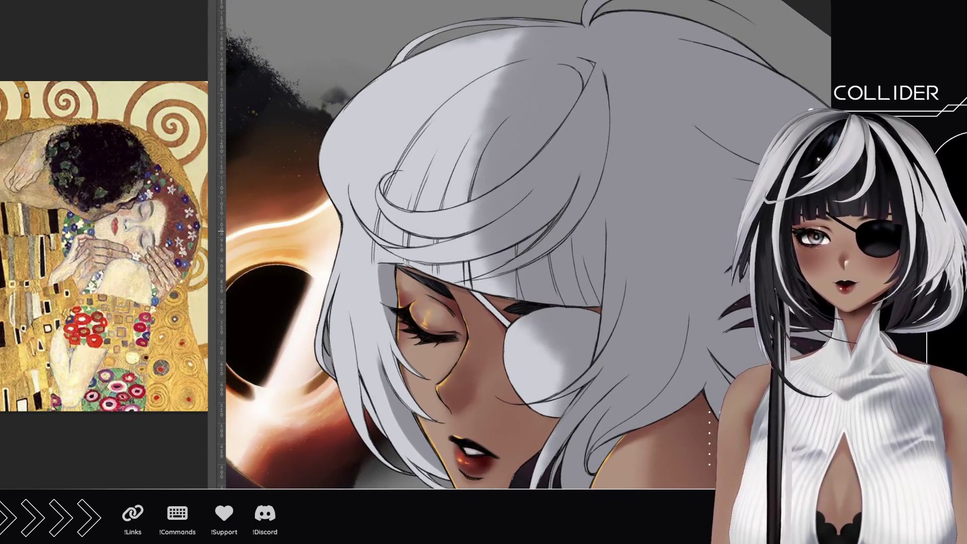
{"action": "left_click_drag", "start_coordinate": [519, 230], "coordinate": [519, 241]}
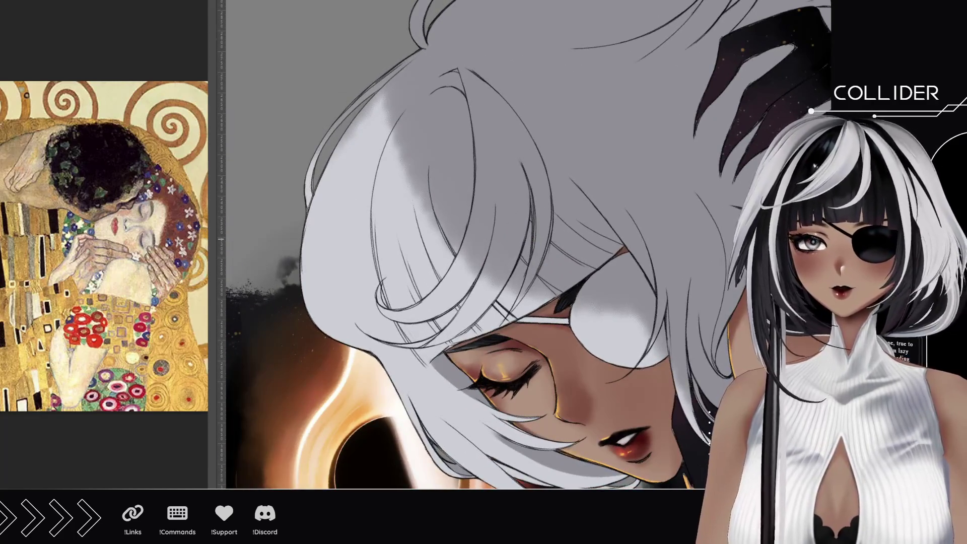
{"action": "left_click_drag", "start_coordinate": [375, 274], "coordinate": [366, 128]}
{"action": "key", "text": "ctrl+z"}
{"action": "left_click_drag", "start_coordinate": [388, 283], "coordinate": [364, 96]}
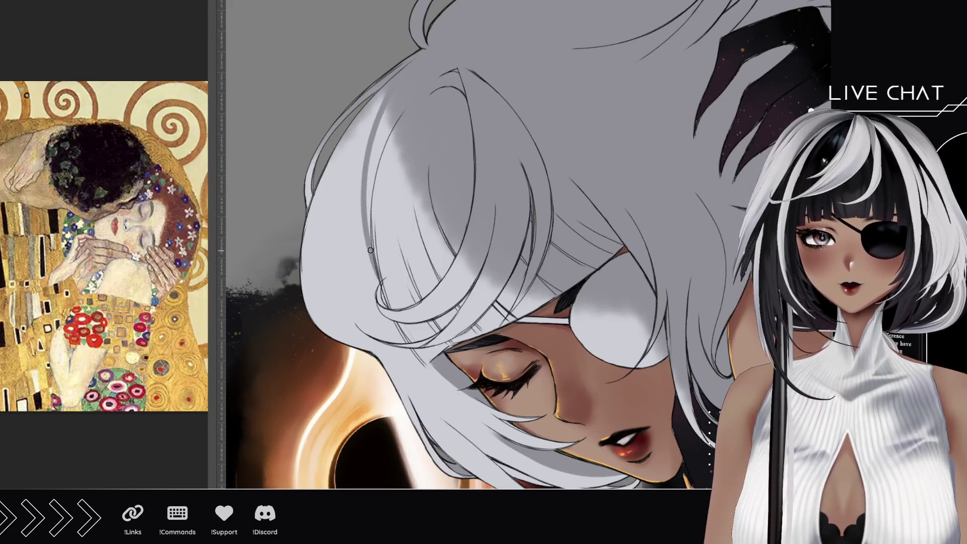
{"action": "key", "text": "ctrl+z"}
{"action": "left_click_drag", "start_coordinate": [386, 290], "coordinate": [364, 106]}
- Add short dark hair strands beside the edge, undoing one to redraw shorter
{"action": "left_click_drag", "start_coordinate": [373, 252], "coordinate": [390, 117]}
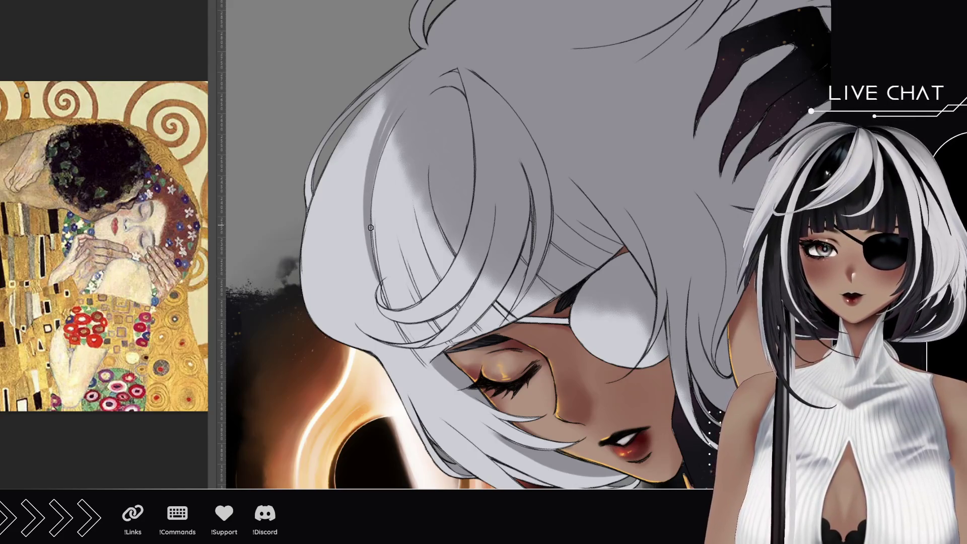
{"action": "left_click_drag", "start_coordinate": [377, 173], "coordinate": [395, 126]}
{"action": "key", "text": "ctrl+z"}
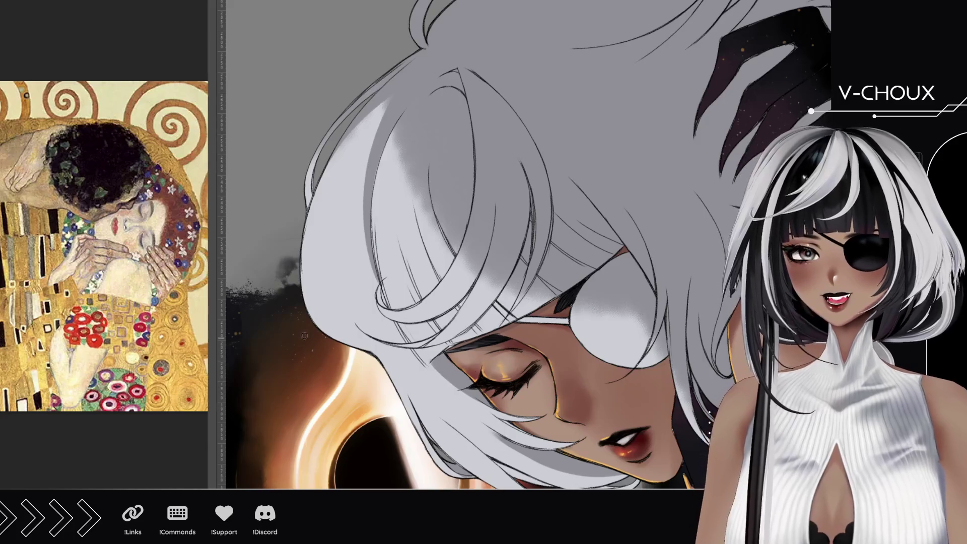
{"action": "key", "text": "ctrl+]"}
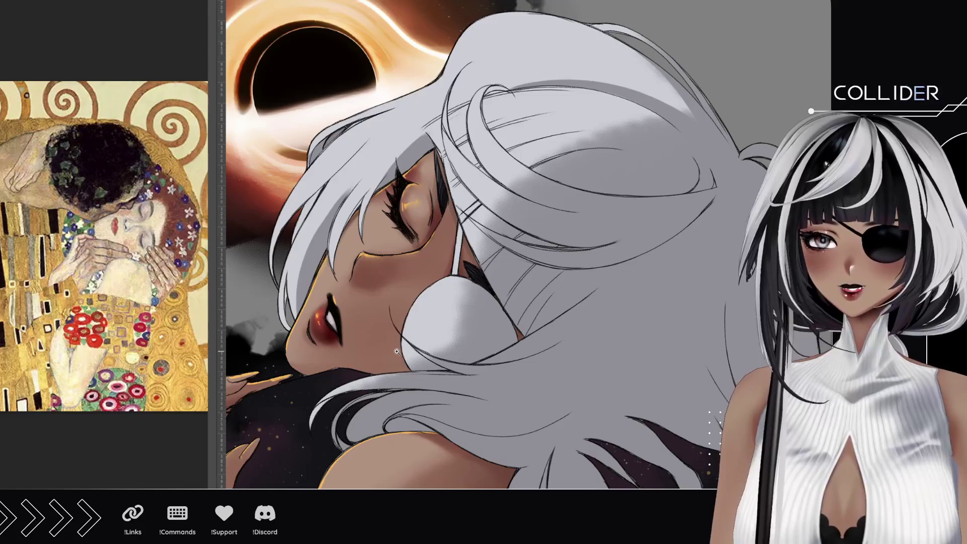
- On a tilted canvas, draw two thin dark lines along a hair strand
{"action": "scroll", "coordinate": [382, 288], "scroll_direction": "down", "scroll_amount": 5}
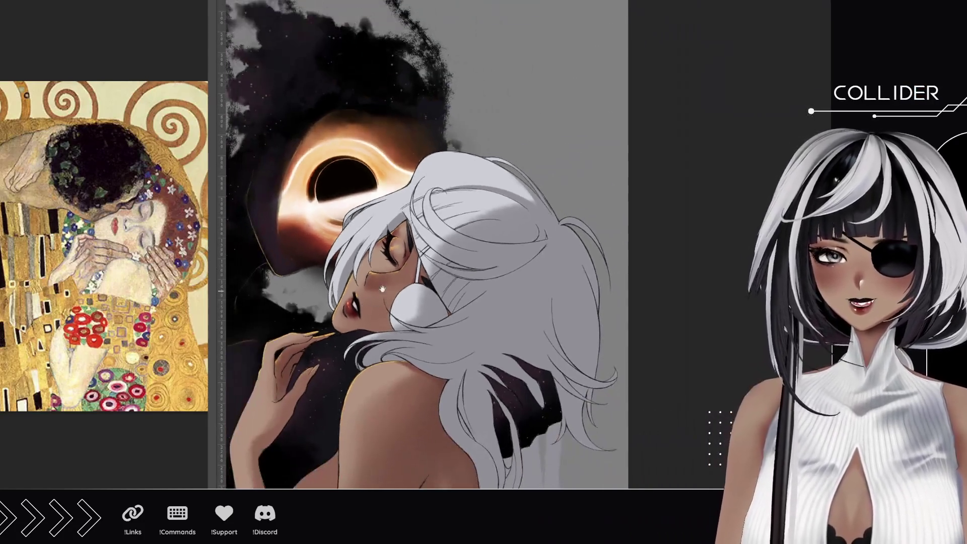
{"action": "mouse_move", "coordinate": [382, 288]}
{"action": "left_mouse_down"}
{"action": "mouse_move", "coordinate": [471, 213]}
{"action": "mouse_move", "coordinate": [481, 267]}
{"action": "mouse_move", "coordinate": [434, 279]}
{"action": "mouse_move", "coordinate": [421, 243]}
{"action": "left_mouse_up"}
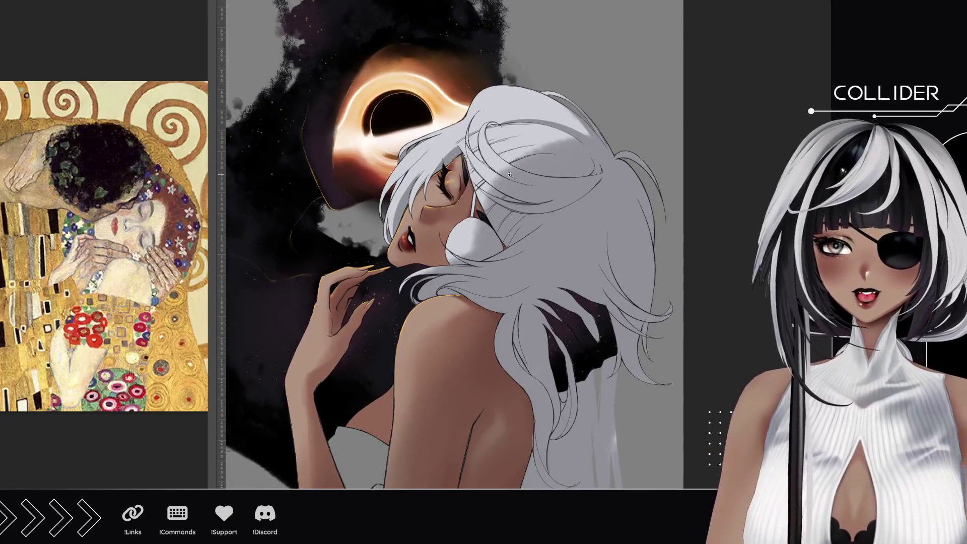
{"action": "scroll", "coordinate": [522, 181], "scroll_direction": "up", "scroll_amount": 4}
{"action": "scroll", "coordinate": [522, 181], "scroll_direction": "up", "scroll_amount": 3}
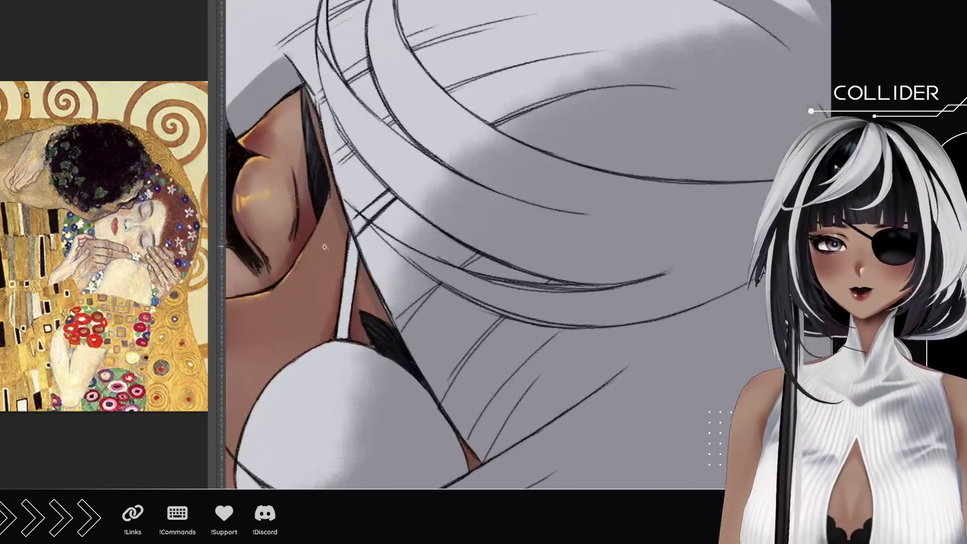
{"action": "mouse_move", "coordinate": [429, 355]}
{"action": "left_mouse_down"}
{"action": "mouse_move", "coordinate": [379, 252]}
{"action": "mouse_move", "coordinate": [339, 340]}
{"action": "left_mouse_up"}
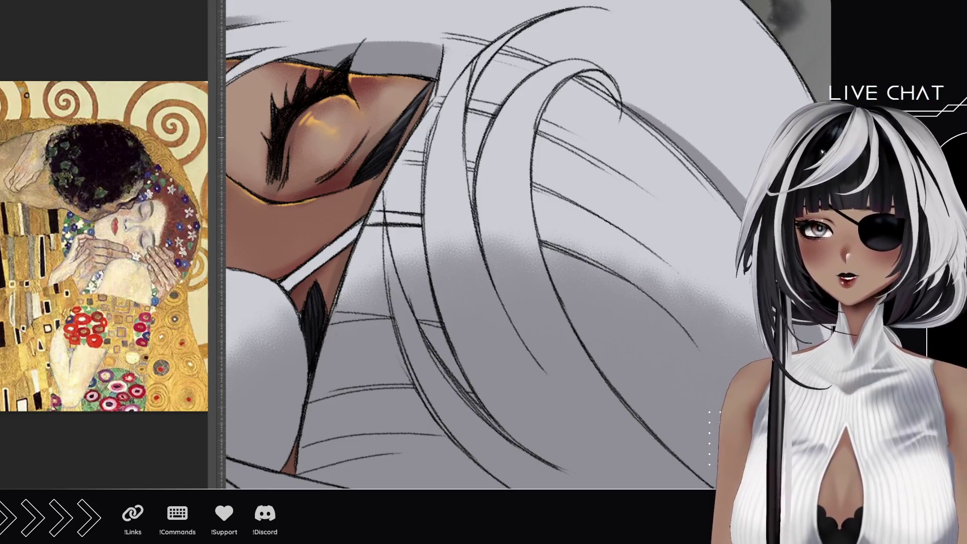
{"action": "left_click_drag", "start_coordinate": [381, 295], "coordinate": [380, 237]}
{"action": "left_click_drag", "start_coordinate": [382, 298], "coordinate": [381, 226]}
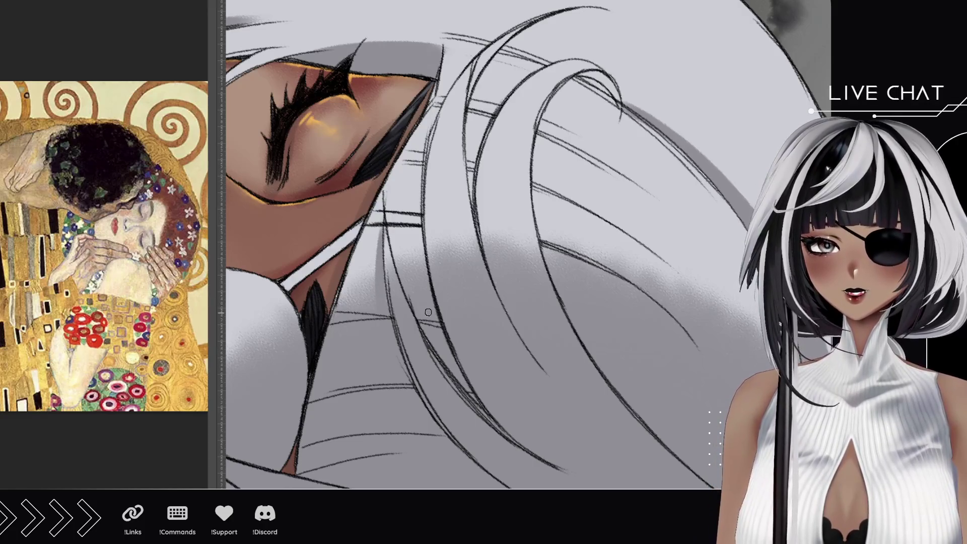
- Draw more dark pencil strand lines up the hair, redrawing one
{"action": "left_click_drag", "start_coordinate": [417, 273], "coordinate": [433, 144]}
{"action": "key", "text": "ctrl+z"}
{"action": "left_click_drag", "start_coordinate": [419, 282], "coordinate": [424, 151]}
{"action": "left_click_drag", "start_coordinate": [419, 273], "coordinate": [423, 192]}
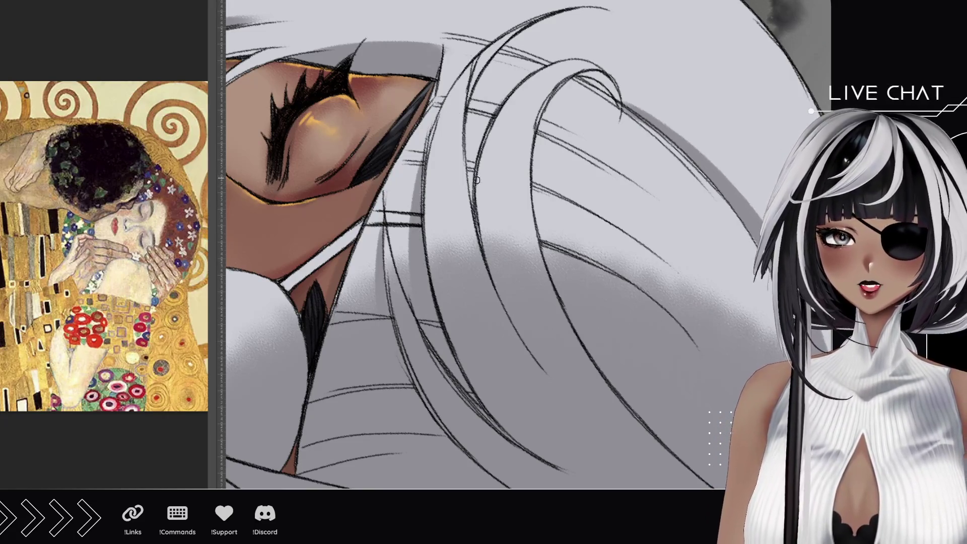
{"action": "left_click_drag", "start_coordinate": [477, 221], "coordinate": [471, 146]}
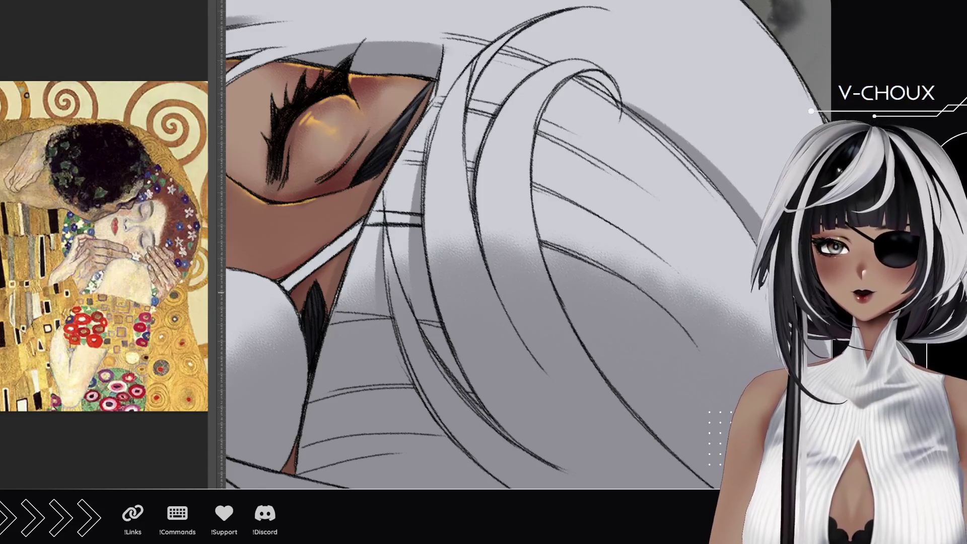
{"action": "scroll", "coordinate": [444, 417], "scroll_direction": "down", "scroll_amount": 6}
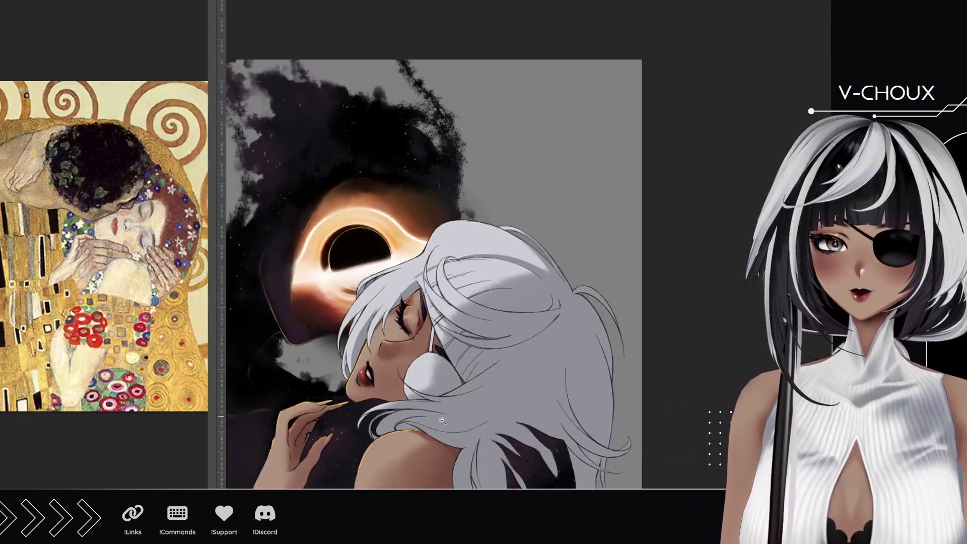
- With the canvas upside down, paint a wide light-grey strand curving through the hair
{"action": "scroll", "coordinate": [444, 417], "scroll_direction": "up", "scroll_amount": 3}
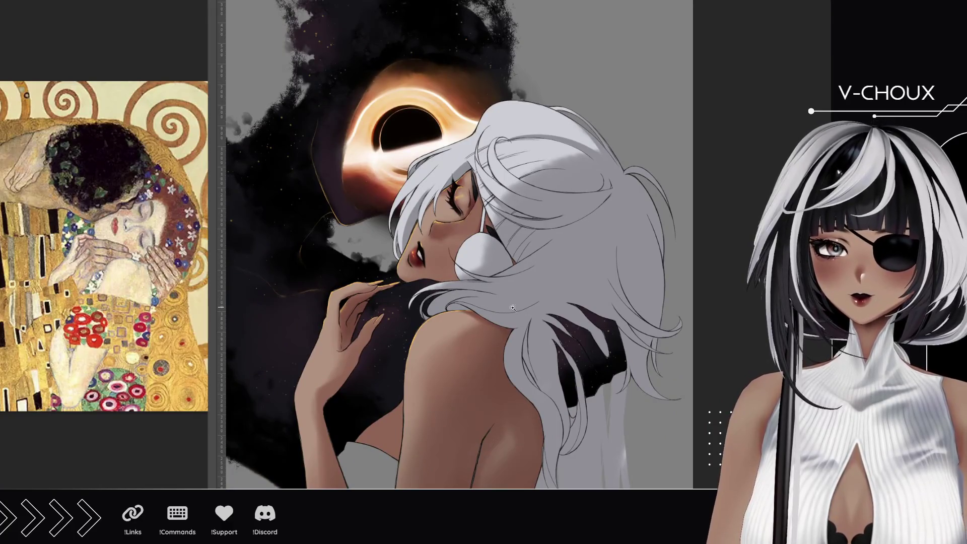
{"action": "scroll", "coordinate": [478, 285], "scroll_direction": "up", "scroll_amount": 4}
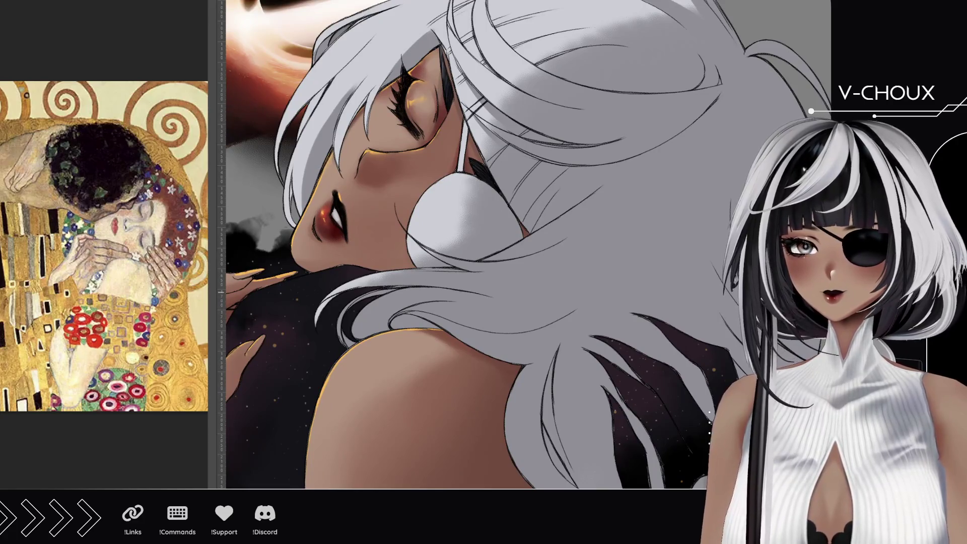
{"action": "mouse_move", "coordinate": [494, 383]}
{"action": "left_mouse_down"}
{"action": "mouse_move", "coordinate": [403, 338]}
{"action": "mouse_move", "coordinate": [375, 308]}
{"action": "left_mouse_up"}
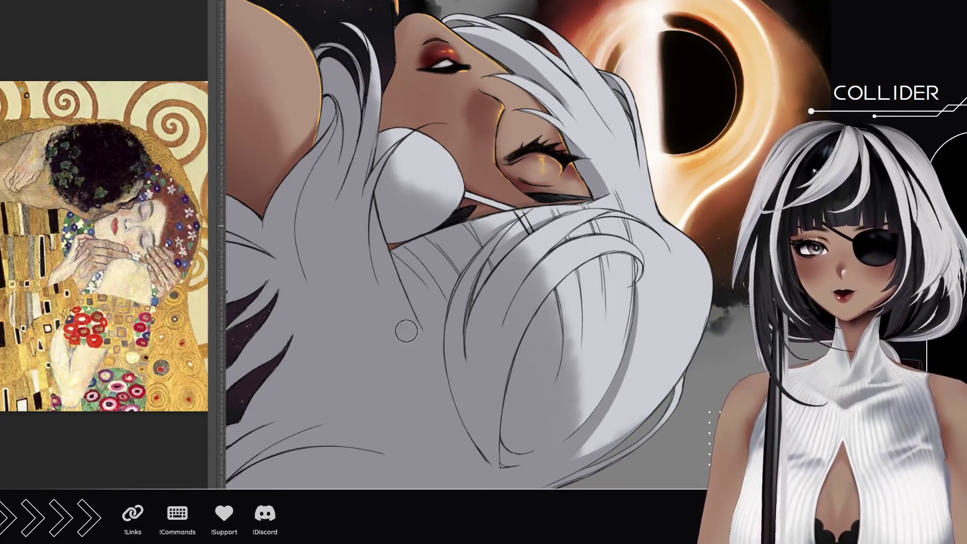
{"action": "left_click_drag", "start_coordinate": [431, 365], "coordinate": [380, 200]}
{"action": "mouse_move", "coordinate": [371, 256]}
{"action": "left_mouse_down"}
{"action": "mouse_move", "coordinate": [438, 381]}
{"action": "mouse_move", "coordinate": [374, 187]}
{"action": "left_mouse_up"}
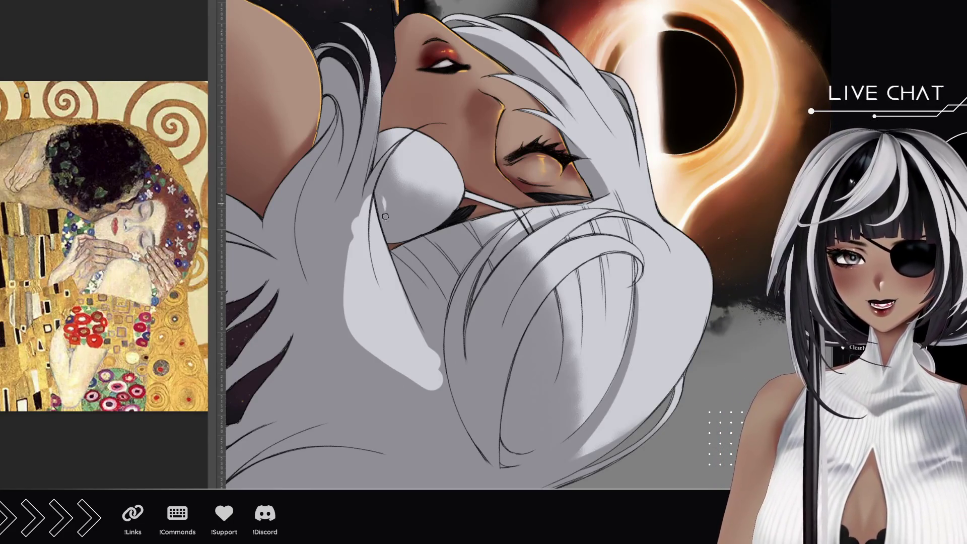
- Taper the strand's tip to a point, darken its left edge, and reset the rotation
{"action": "left_click_drag", "start_coordinate": [427, 345], "coordinate": [439, 368]}
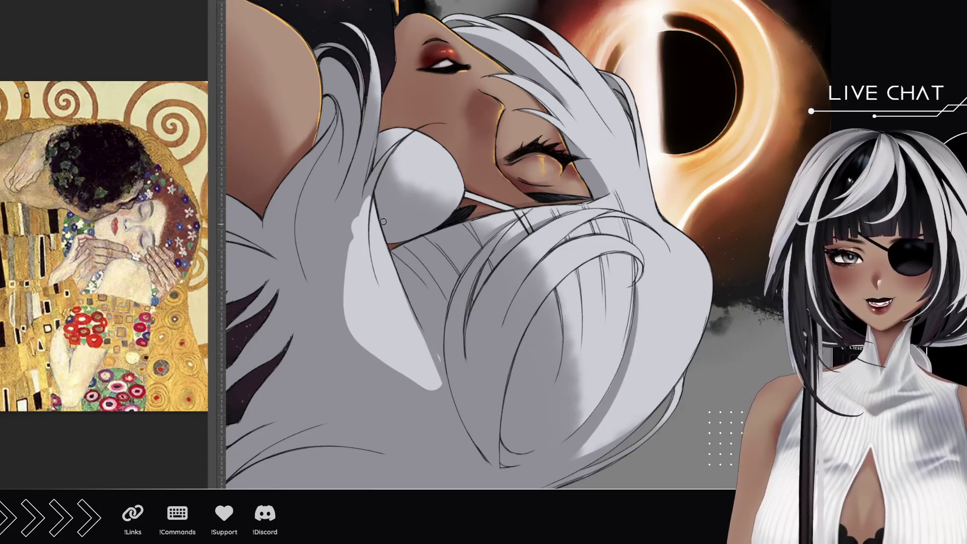
{"action": "left_click_drag", "start_coordinate": [419, 323], "coordinate": [443, 380]}
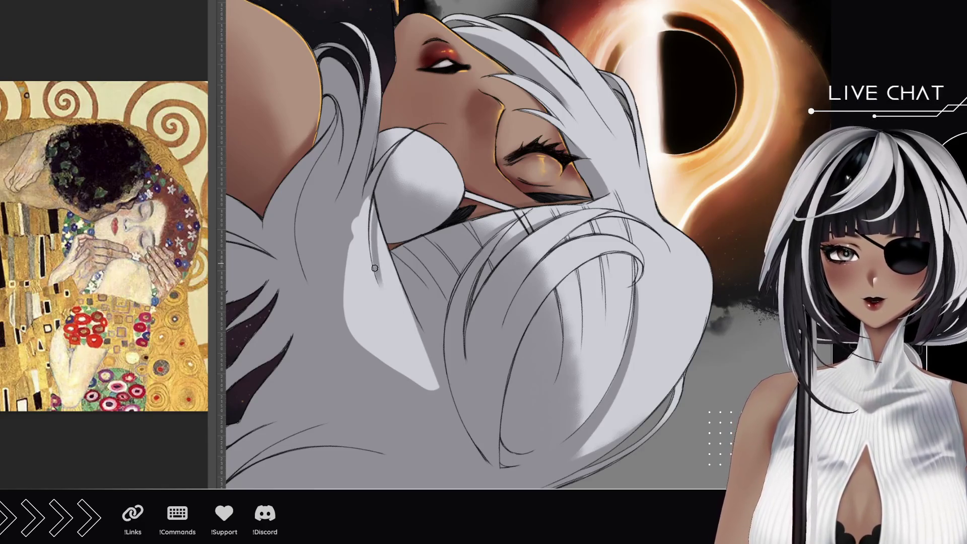
{"action": "left_click_drag", "start_coordinate": [364, 198], "coordinate": [355, 230]}
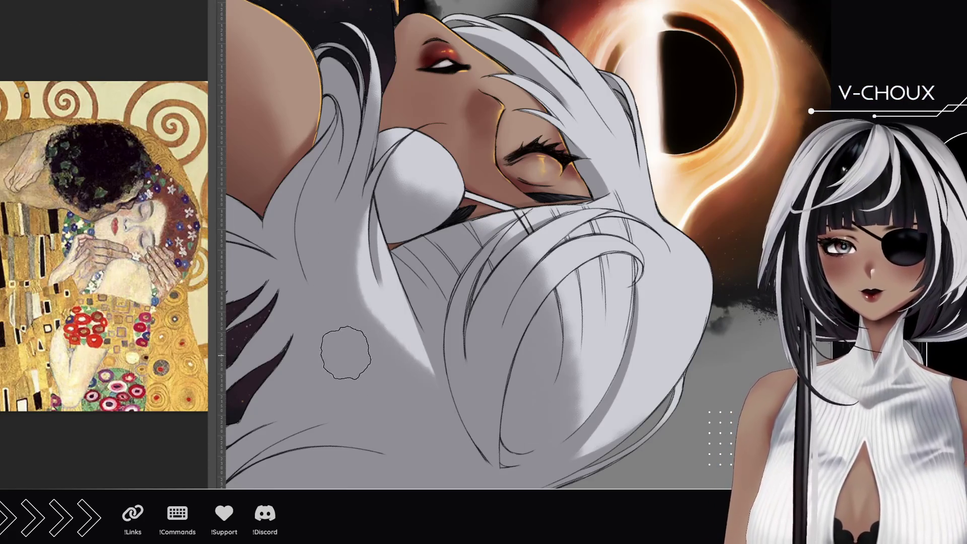
{"action": "key", "text": "Escape"}
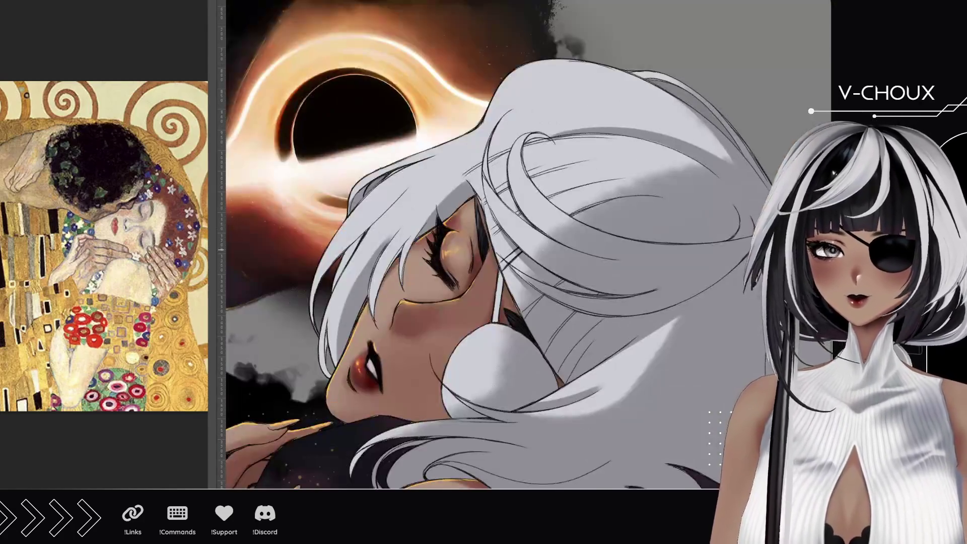
{"action": "scroll", "coordinate": [484, 383], "scroll_direction": "down", "scroll_amount": 10}
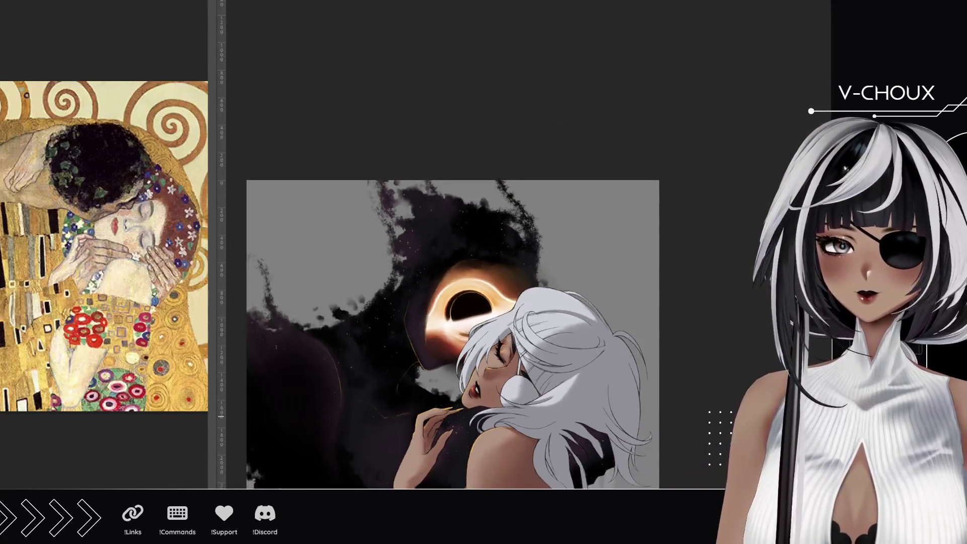
{"action": "left_click_drag", "start_coordinate": [514, 325], "coordinate": [497, 299]}
{"action": "scroll", "coordinate": [505, 244], "scroll_direction": "up", "scroll_amount": 5}
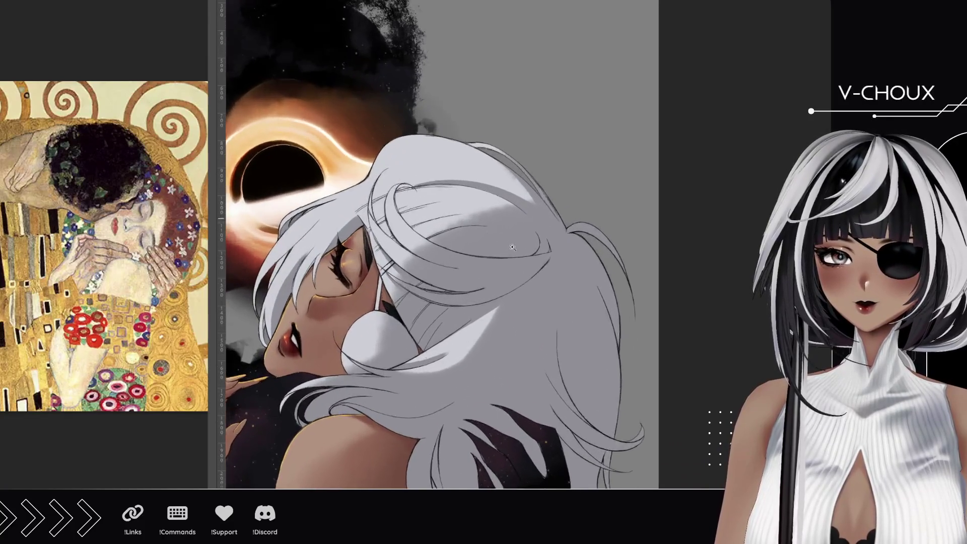
{"action": "scroll", "coordinate": [428, 238], "scroll_direction": "up", "scroll_amount": 2}
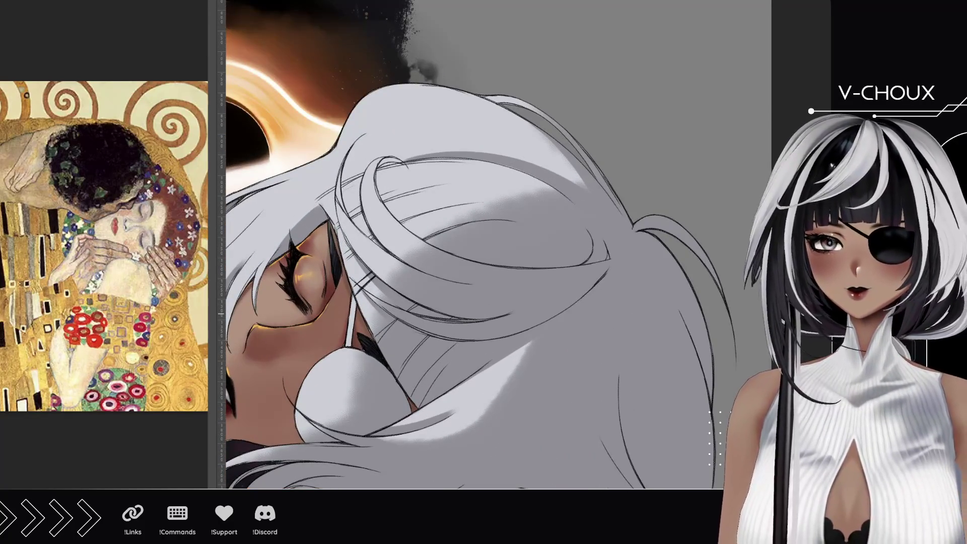
{"action": "left_click_drag", "start_coordinate": [427, 355], "coordinate": [444, 374]}
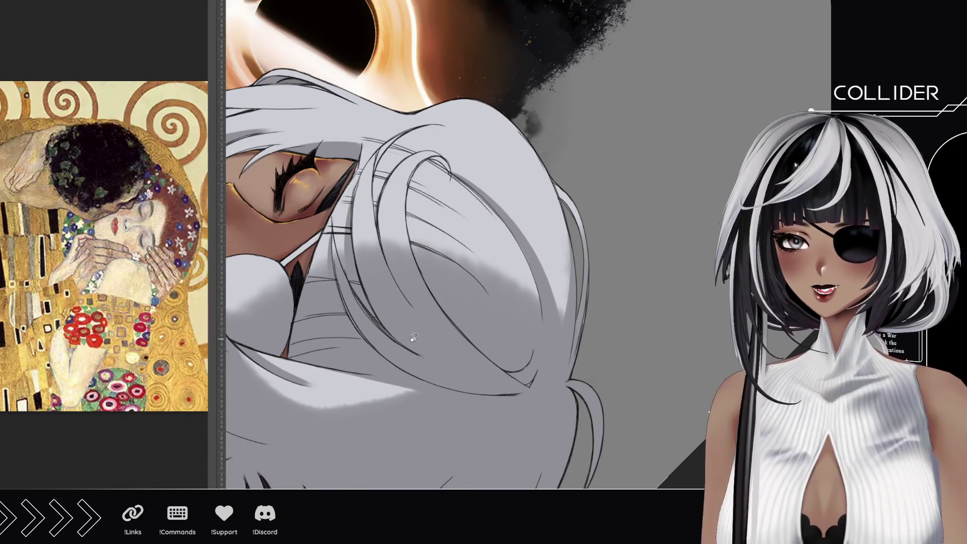
{"action": "scroll", "coordinate": [377, 312], "scroll_direction": "up", "scroll_amount": 2}
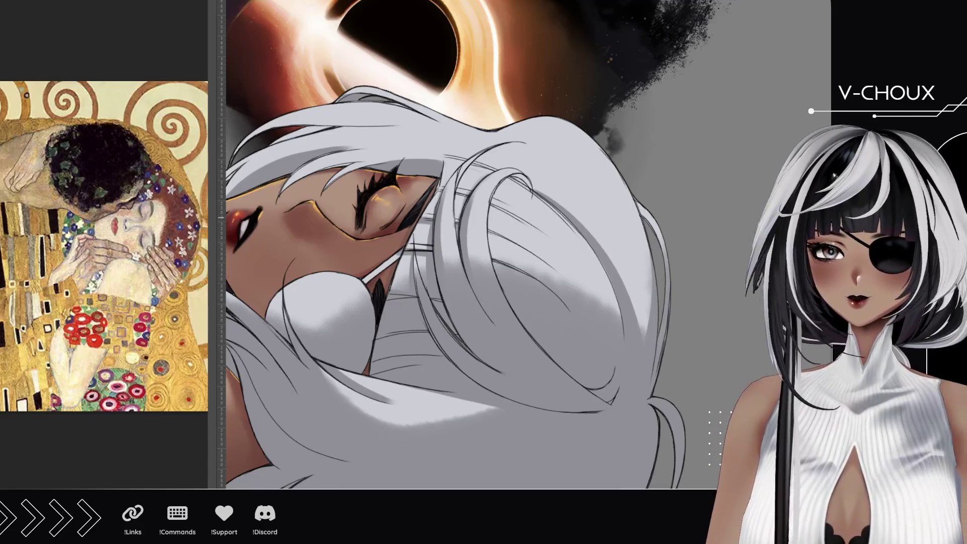
{"action": "key", "text": "minus"}
{"action": "key", "text": "minus"}
{"action": "key", "text": "minus"}
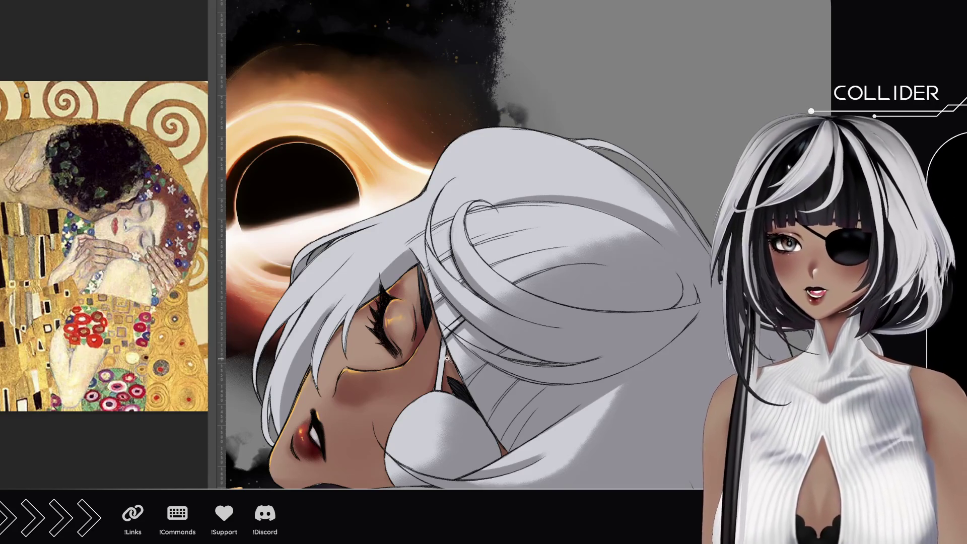
{"action": "scroll", "coordinate": [439, 319], "scroll_direction": "down", "scroll_amount": 5}
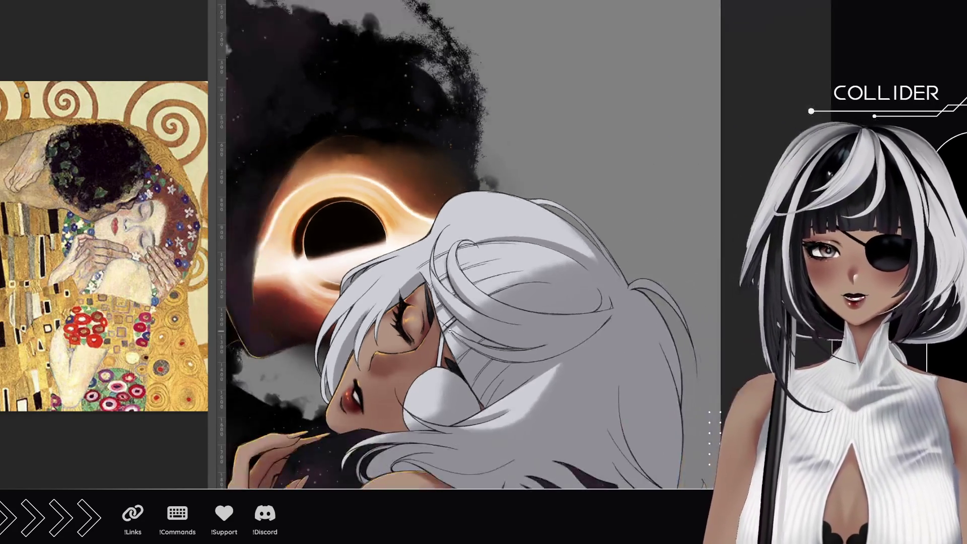
{"action": "left_click_drag", "start_coordinate": [439, 318], "coordinate": [417, 158]}
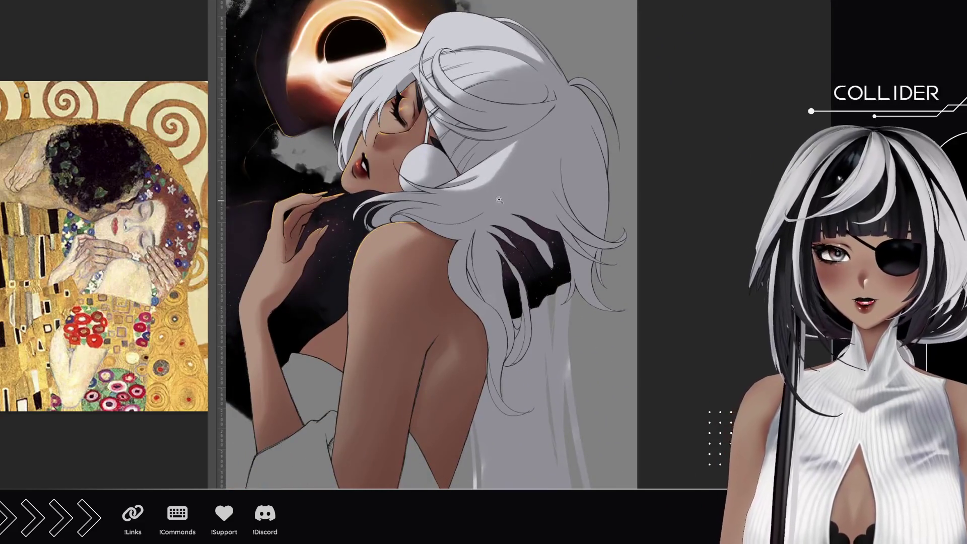
{"action": "left_click", "coordinate": [480, 165]}
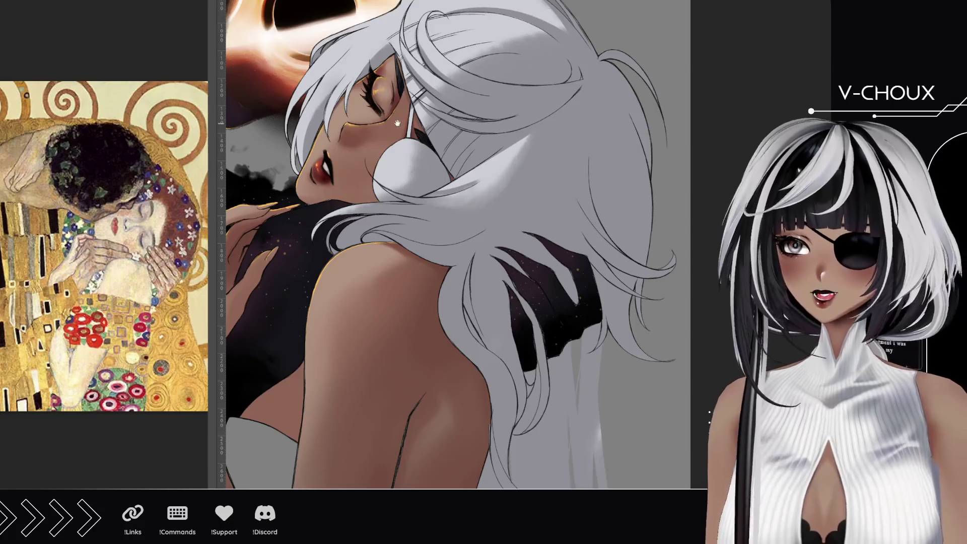
{"action": "scroll", "coordinate": [398, 122], "scroll_direction": "up", "scroll_amount": 3}
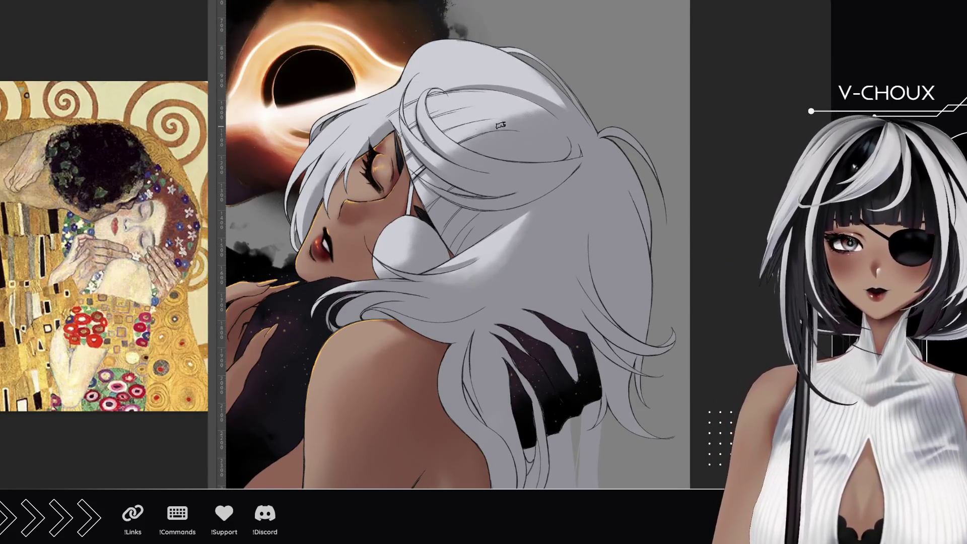
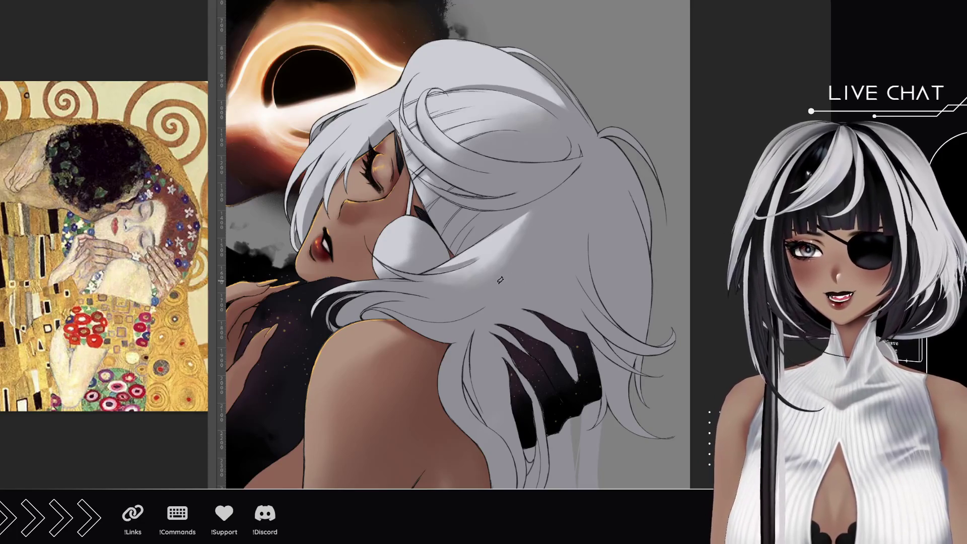
- Ink the base and length of the eyepatch strap in black
{"action": "mouse_move", "coordinate": [469, 277]}
{"action": "left_mouse_down"}
{"action": "mouse_move", "coordinate": [503, 199]}
{"action": "mouse_move", "coordinate": [473, 81]}
{"action": "left_mouse_up"}
{"action": "left_click_drag", "start_coordinate": [485, 274], "coordinate": [464, 108]}
{"action": "left_click_drag", "start_coordinate": [486, 276], "coordinate": [503, 225]}
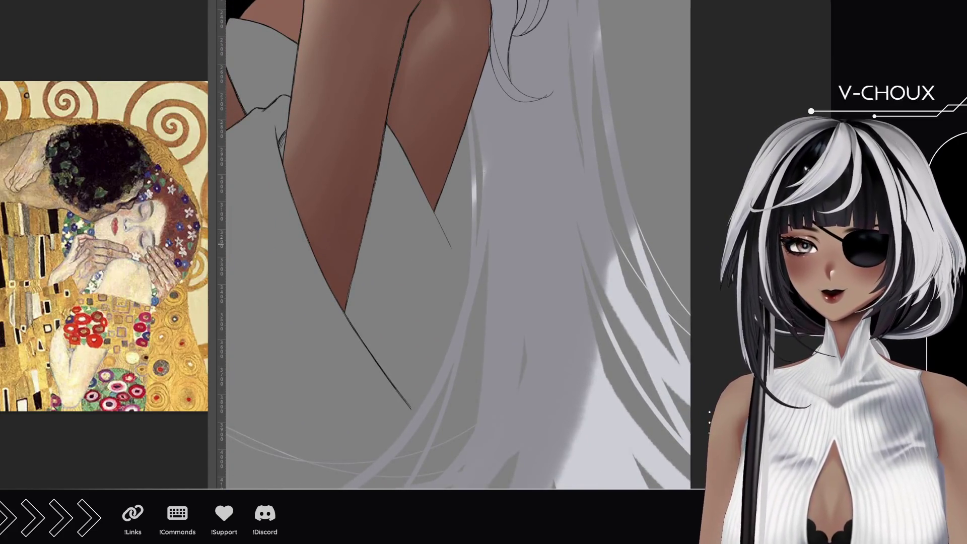
{"action": "scroll", "coordinate": [430, 138], "scroll_direction": "down", "scroll_amount": 4}
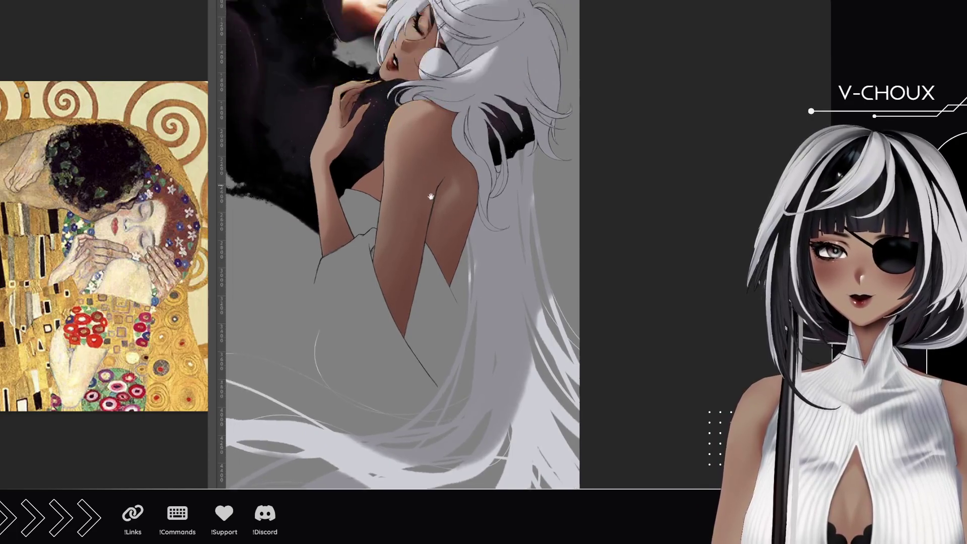
{"action": "scroll", "coordinate": [441, 202], "scroll_direction": "up", "scroll_amount": 5}
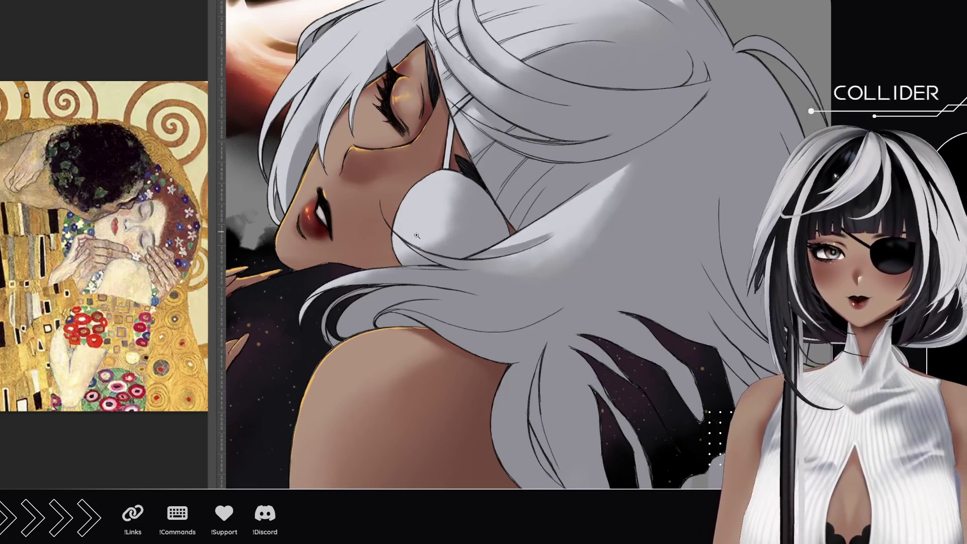
{"action": "scroll", "coordinate": [342, 211], "scroll_direction": "up", "scroll_amount": 3}
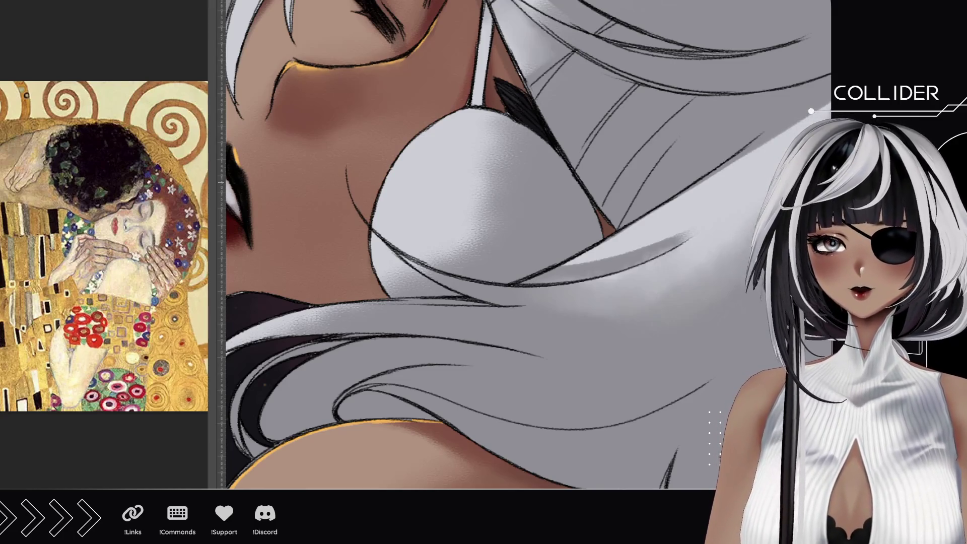
{"action": "mouse_move", "coordinate": [470, 112]}
{"action": "left_mouse_down"}
{"action": "mouse_move", "coordinate": [482, 83]}
{"action": "mouse_move", "coordinate": [516, 121]}
{"action": "left_mouse_up"}
{"action": "mouse_move", "coordinate": [474, 59]}
{"action": "left_mouse_down"}
{"action": "mouse_move", "coordinate": [481, 141]}
{"action": "mouse_move", "coordinate": [484, 73]}
{"action": "mouse_move", "coordinate": [492, 101]}
{"action": "left_mouse_up"}
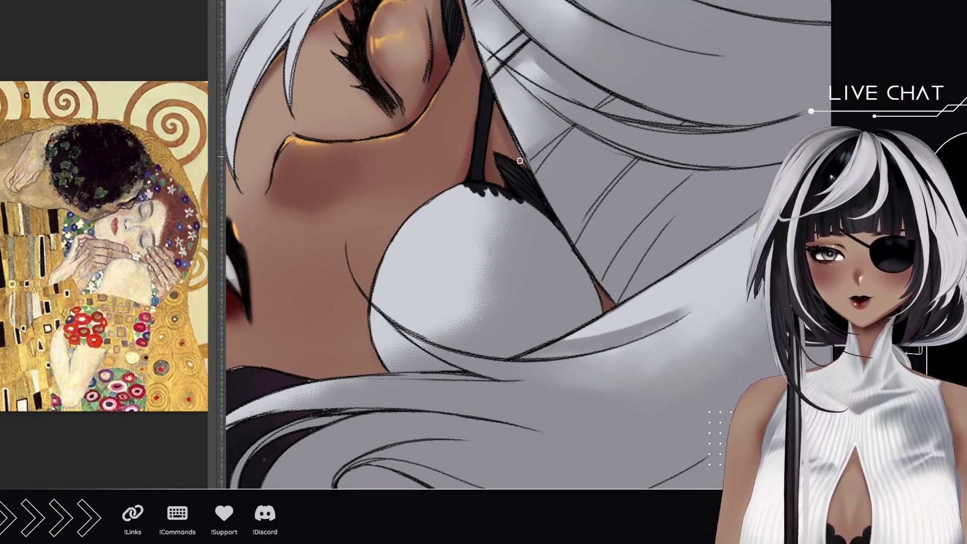
- Darken the hair edge line and fill the eyepatch solid black, edges first
{"action": "left_click_drag", "start_coordinate": [445, 289], "coordinate": [431, 220]}
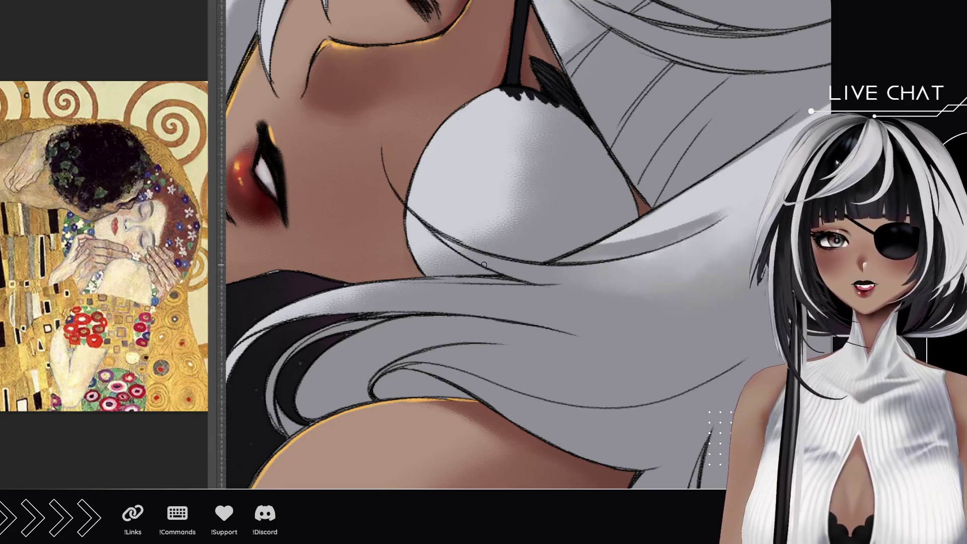
{"action": "mouse_move", "coordinate": [497, 272]}
{"action": "left_mouse_down"}
{"action": "mouse_move", "coordinate": [453, 271]}
{"action": "mouse_move", "coordinate": [414, 232]}
{"action": "left_mouse_up"}
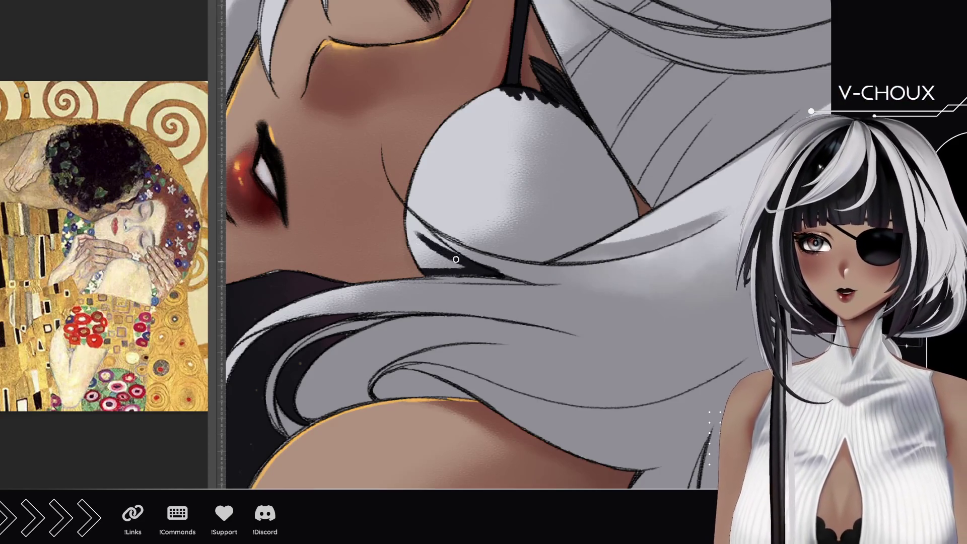
{"action": "mouse_move", "coordinate": [486, 270]}
{"action": "left_mouse_down"}
{"action": "mouse_move", "coordinate": [408, 222]}
{"action": "mouse_move", "coordinate": [408, 209]}
{"action": "left_mouse_up"}
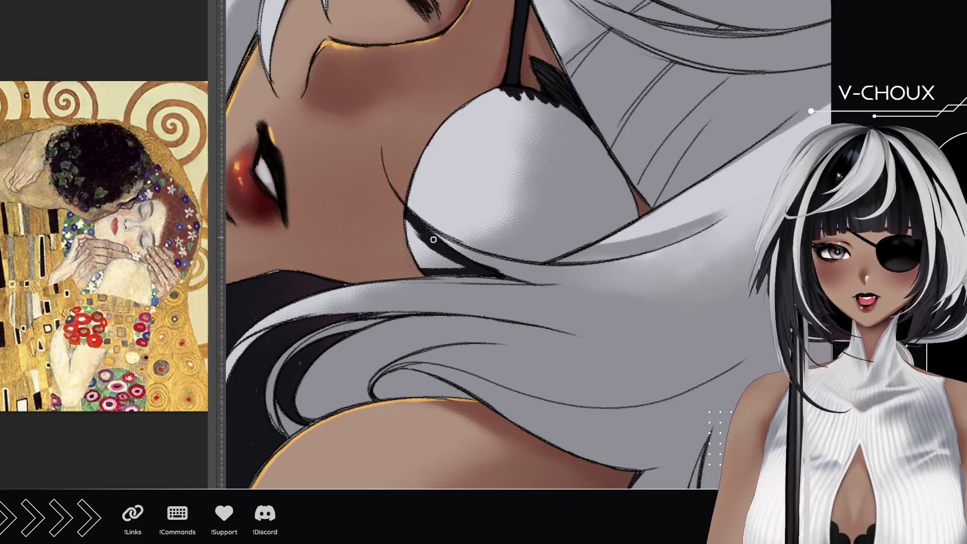
{"action": "left_click_drag", "start_coordinate": [434, 240], "coordinate": [406, 219]}
{"action": "mouse_move", "coordinate": [455, 259]}
{"action": "left_mouse_down"}
{"action": "mouse_move", "coordinate": [403, 225]}
{"action": "mouse_move", "coordinate": [410, 246]}
{"action": "mouse_move", "coordinate": [439, 255]}
{"action": "left_mouse_up"}
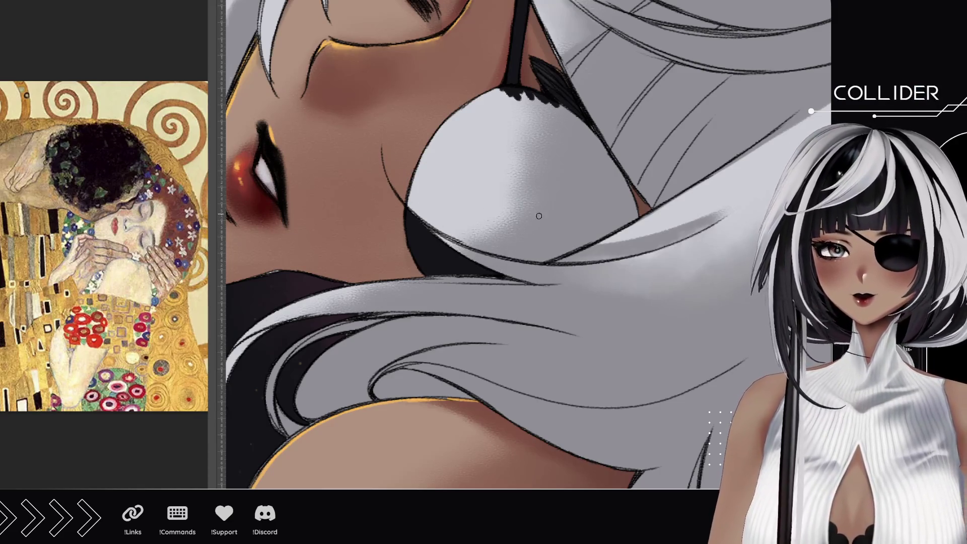
{"action": "left_click_drag", "start_coordinate": [545, 261], "coordinate": [634, 217]}
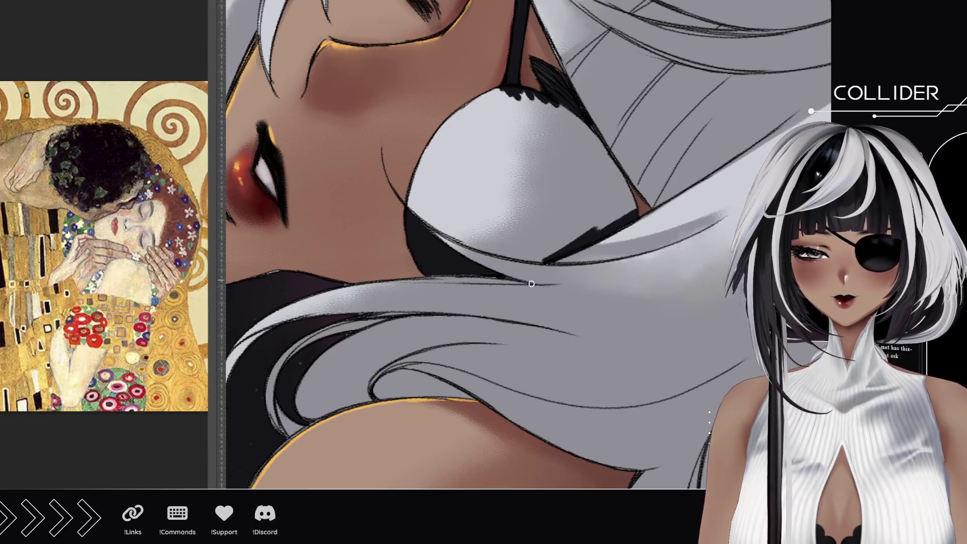
{"action": "mouse_move", "coordinate": [508, 254]}
{"action": "left_mouse_down"}
{"action": "mouse_move", "coordinate": [545, 259]}
{"action": "mouse_move", "coordinate": [450, 231]}
{"action": "left_mouse_up"}
{"action": "mouse_move", "coordinate": [530, 257]}
{"action": "left_mouse_down"}
{"action": "mouse_move", "coordinate": [449, 232]}
{"action": "mouse_move", "coordinate": [399, 196]}
{"action": "mouse_move", "coordinate": [476, 242]}
{"action": "mouse_move", "coordinate": [422, 209]}
{"action": "mouse_move", "coordinate": [541, 247]}
{"action": "mouse_move", "coordinate": [625, 209]}
{"action": "mouse_move", "coordinate": [609, 202]}
{"action": "left_mouse_up"}
{"action": "mouse_move", "coordinate": [555, 109]}
{"action": "left_mouse_down"}
{"action": "mouse_move", "coordinate": [584, 158]}
{"action": "mouse_move", "coordinate": [595, 148]}
{"action": "mouse_move", "coordinate": [633, 211]}
{"action": "mouse_move", "coordinate": [519, 93]}
{"action": "mouse_move", "coordinate": [476, 98]}
{"action": "mouse_move", "coordinate": [421, 156]}
{"action": "mouse_move", "coordinate": [434, 196]}
{"action": "mouse_move", "coordinate": [494, 222]}
{"action": "mouse_move", "coordinate": [454, 161]}
{"action": "mouse_move", "coordinate": [509, 131]}
{"action": "mouse_move", "coordinate": [599, 180]}
{"action": "mouse_move", "coordinate": [544, 223]}
{"action": "left_mouse_up"}
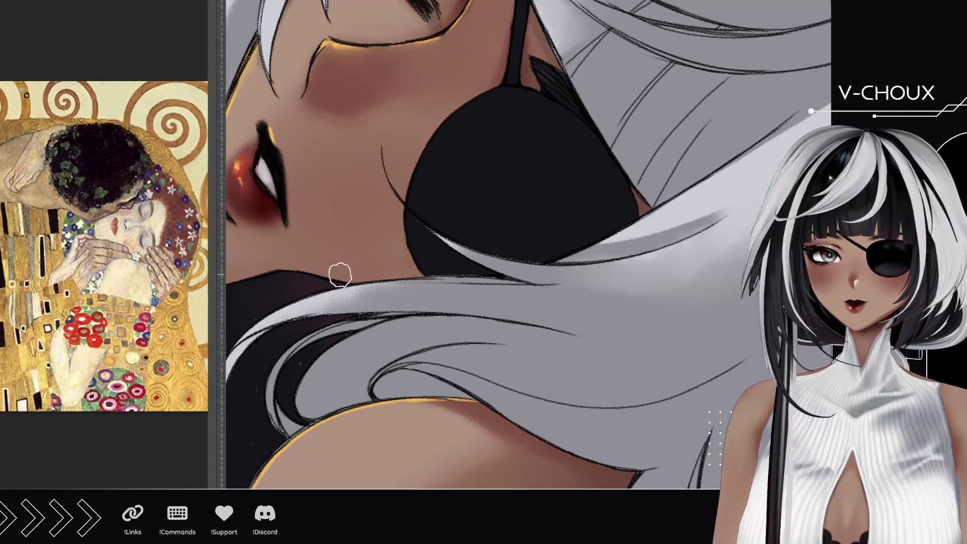
{"action": "left_click_drag", "start_coordinate": [330, 227], "coordinate": [612, 202]}
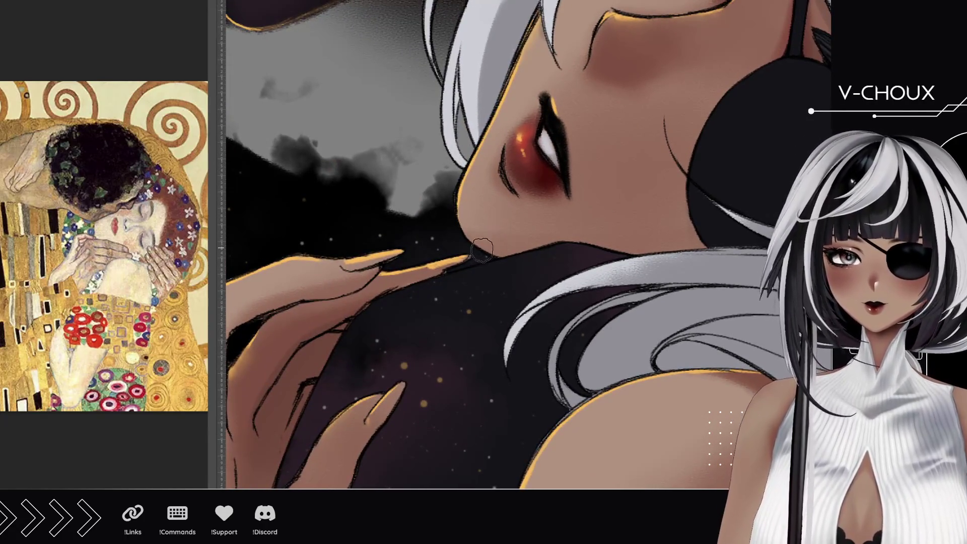
{"action": "left_click_drag", "start_coordinate": [510, 288], "coordinate": [419, 453]}
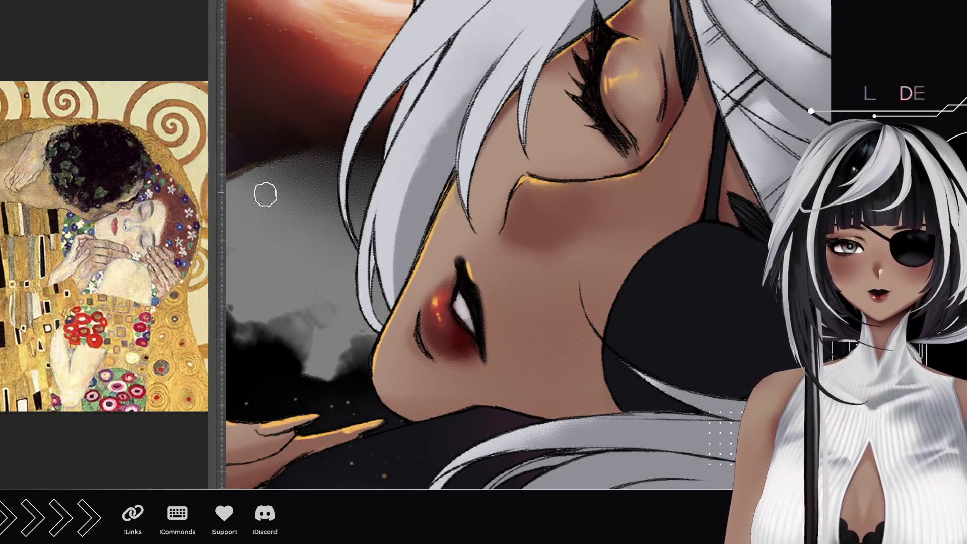
{"action": "scroll", "coordinate": [497, 269], "scroll_direction": "down", "scroll_amount": 6}
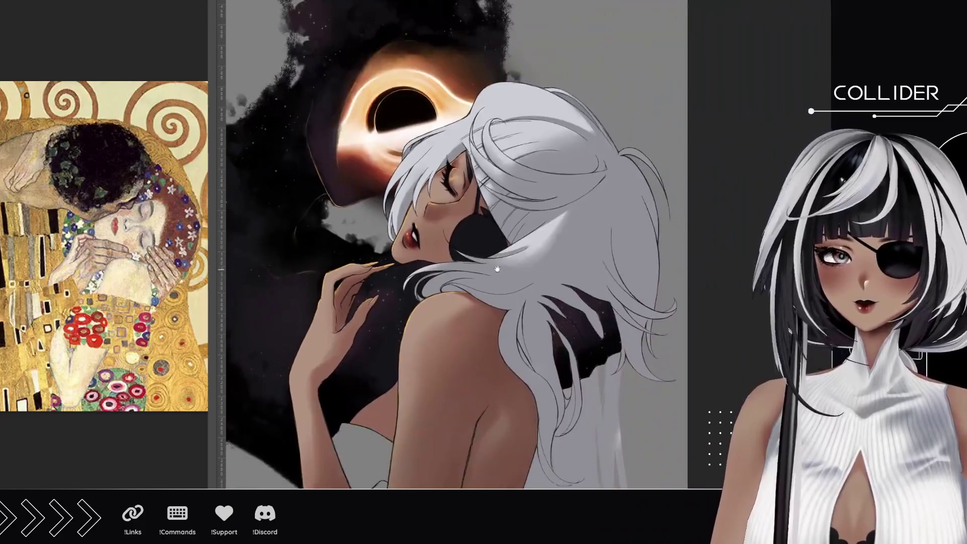
{"action": "left_click_drag", "start_coordinate": [497, 269], "coordinate": [499, 259]}
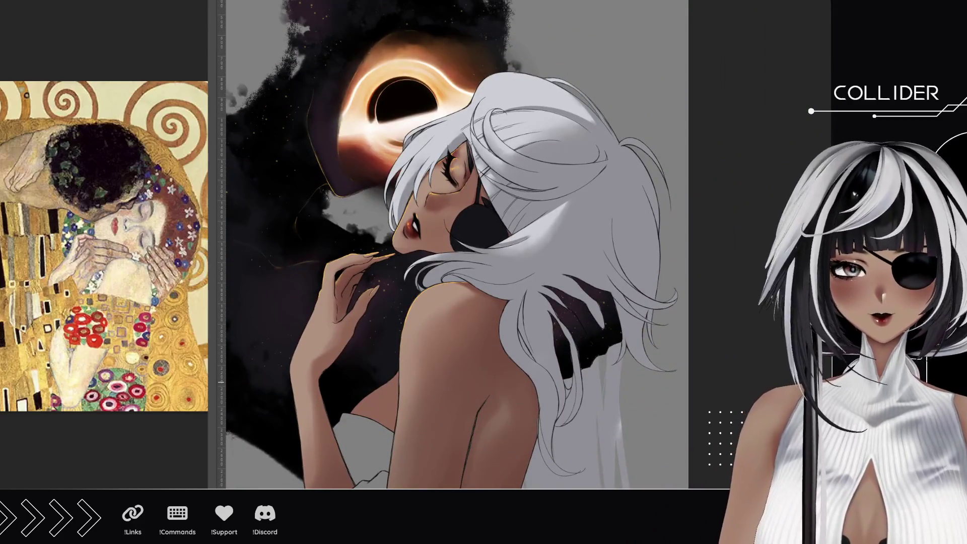
{"action": "scroll", "coordinate": [473, 228], "scroll_direction": "up", "scroll_amount": 3}
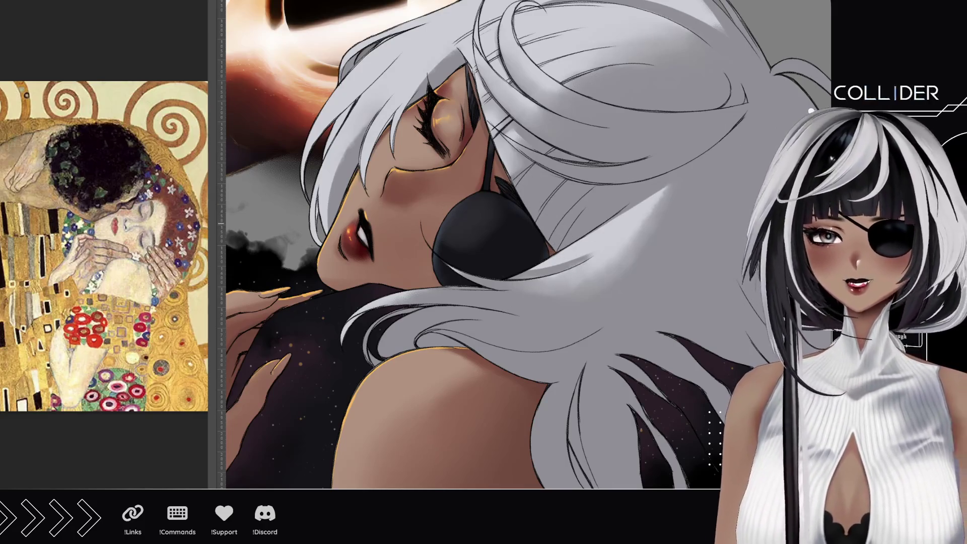
{"action": "scroll", "coordinate": [471, 242], "scroll_direction": "up", "scroll_amount": 5}
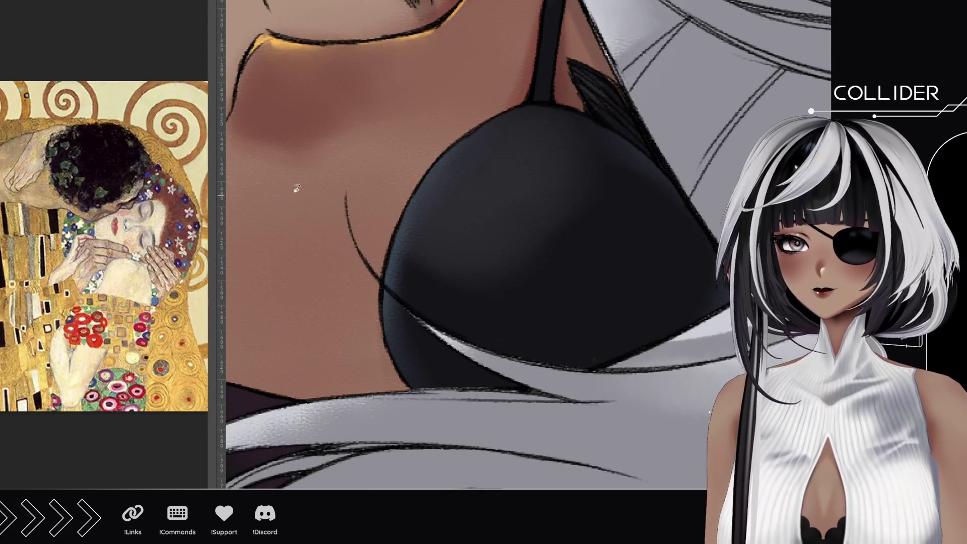
- Rotate the canvas slightly and trace golden rim light along the eyepatch's left edge, top and strap
{"action": "left_click_drag", "start_coordinate": [283, 197], "coordinate": [292, 240]}
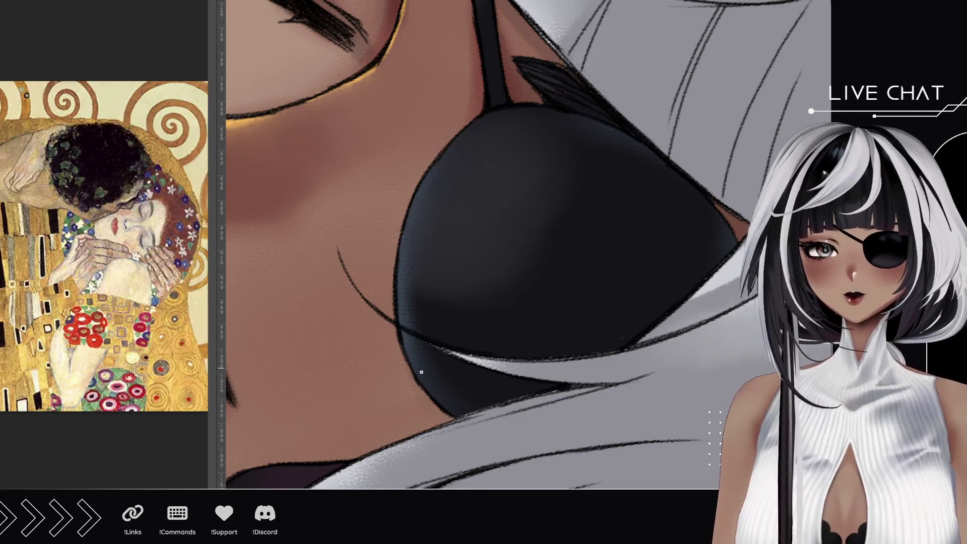
{"action": "mouse_move", "coordinate": [424, 398]}
{"action": "left_mouse_down"}
{"action": "mouse_move", "coordinate": [398, 262]}
{"action": "mouse_move", "coordinate": [405, 197]}
{"action": "left_mouse_up"}
{"action": "left_click_drag", "start_coordinate": [400, 292], "coordinate": [433, 152]}
{"action": "left_click_drag", "start_coordinate": [403, 252], "coordinate": [456, 137]}
{"action": "mouse_move", "coordinate": [426, 202]}
{"action": "left_mouse_down"}
{"action": "mouse_move", "coordinate": [466, 128]}
{"action": "mouse_move", "coordinate": [494, 112]}
{"action": "mouse_move", "coordinate": [546, 107]}
{"action": "left_mouse_up"}
{"action": "mouse_move", "coordinate": [479, 51]}
{"action": "left_mouse_down"}
{"action": "mouse_move", "coordinate": [439, 270]}
{"action": "mouse_move", "coordinate": [436, 184]}
{"action": "left_mouse_up"}
{"action": "left_click_drag", "start_coordinate": [448, 272], "coordinate": [436, 187]}
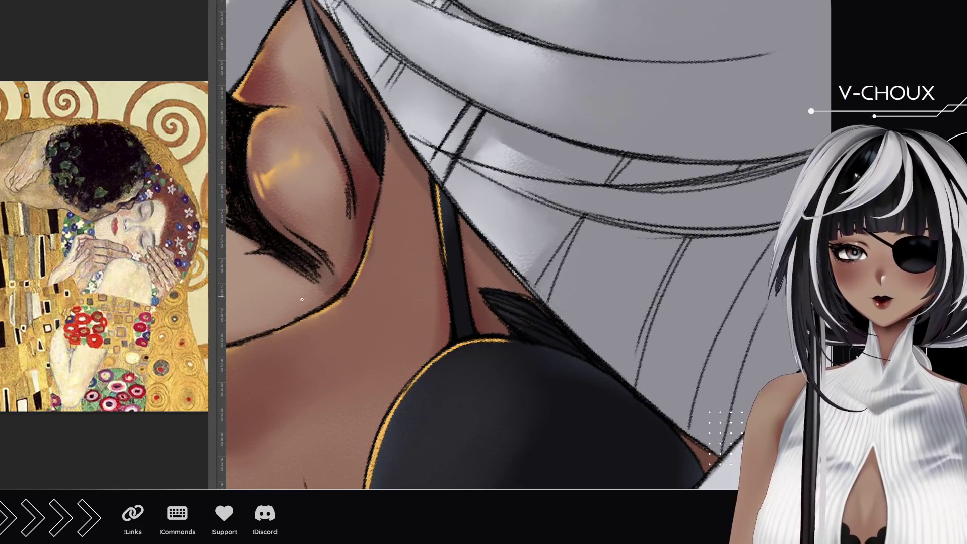
{"action": "scroll", "coordinate": [390, 303], "scroll_direction": "down", "scroll_amount": 5}
{"action": "mouse_move", "coordinate": [388, 332]}
{"action": "left_mouse_down"}
{"action": "mouse_move", "coordinate": [389, 266]}
{"action": "mouse_move", "coordinate": [421, 284]}
{"action": "left_mouse_up"}
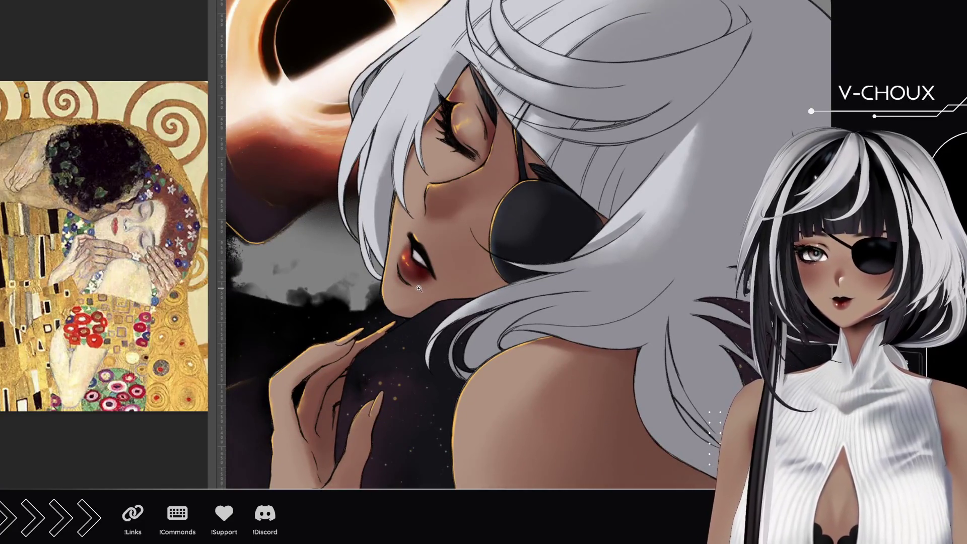